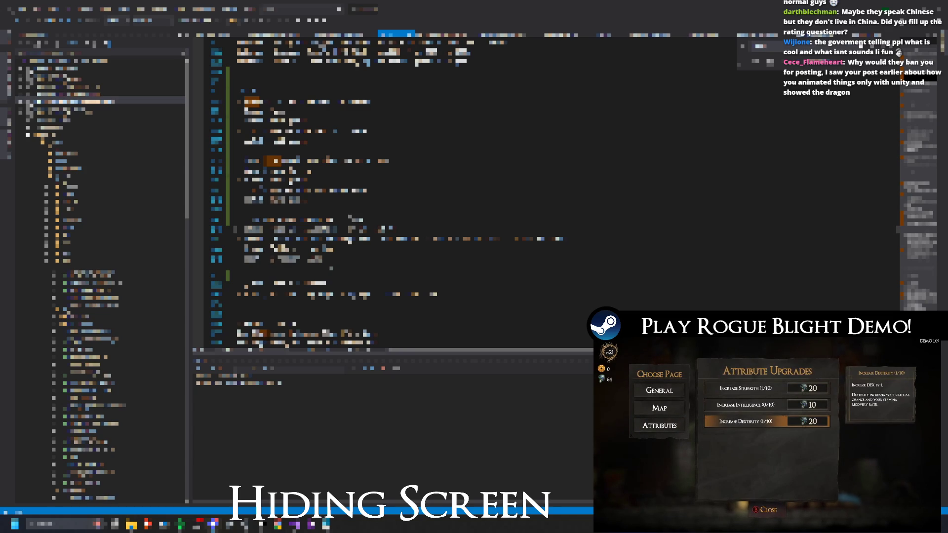
Navigate the TODO notes to the starwatch entries on lines 133 and 139
click(276, 170)
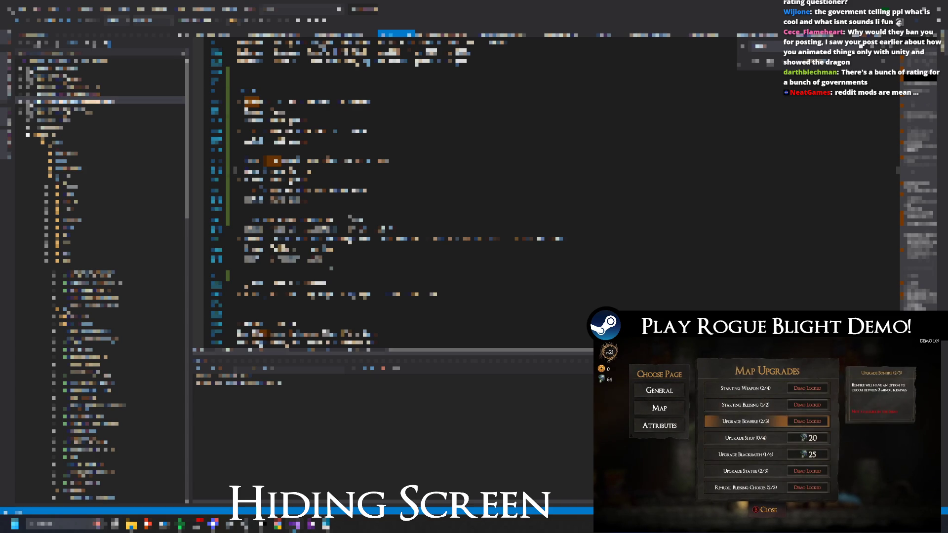
click(346, 239)
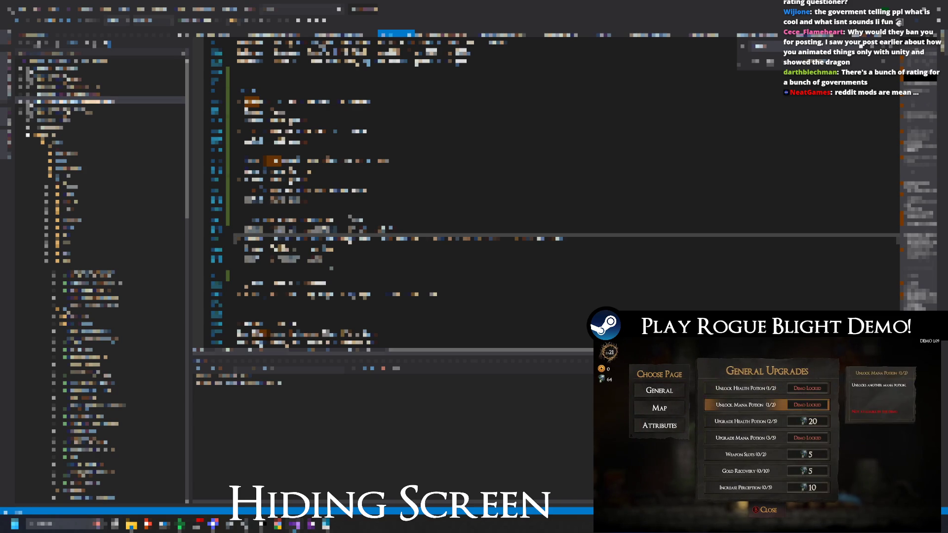
click(346, 191)
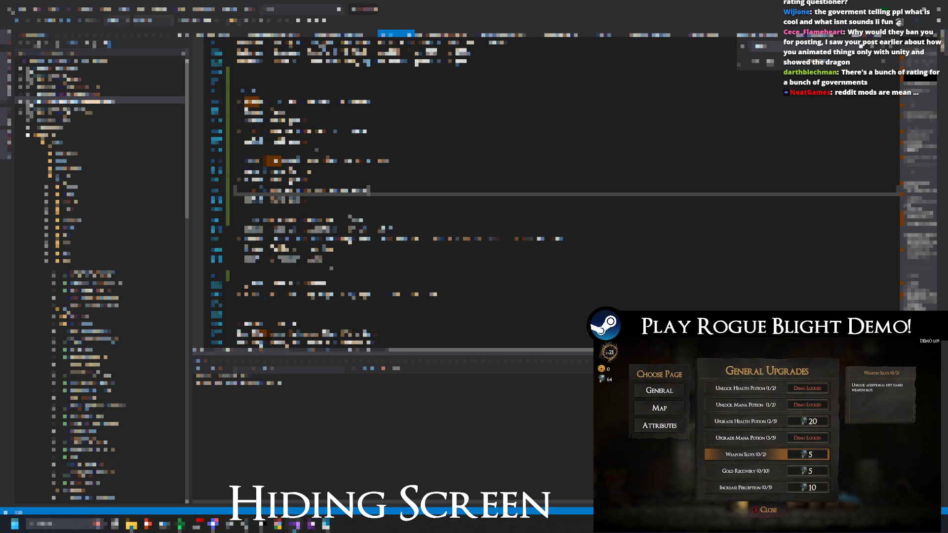
double_click(306, 161)
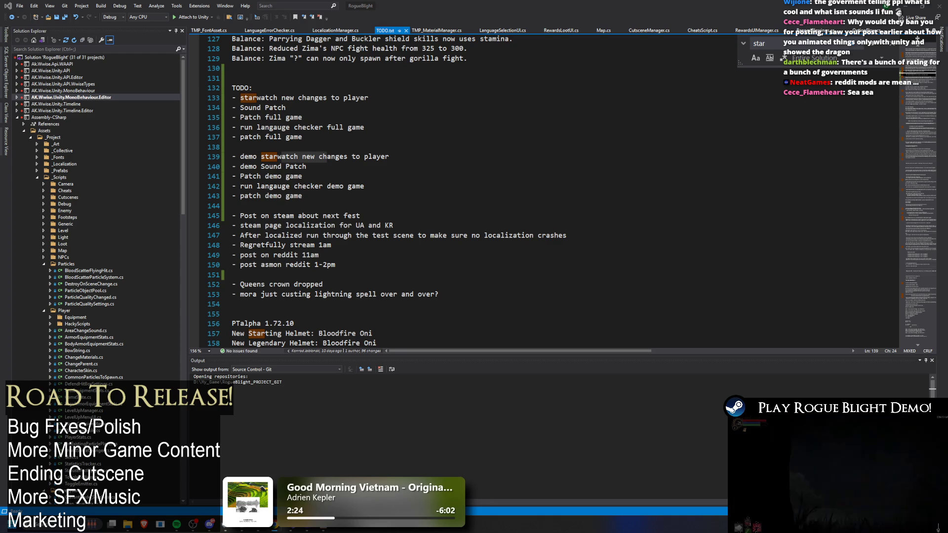
click(274, 156)
click(281, 156)
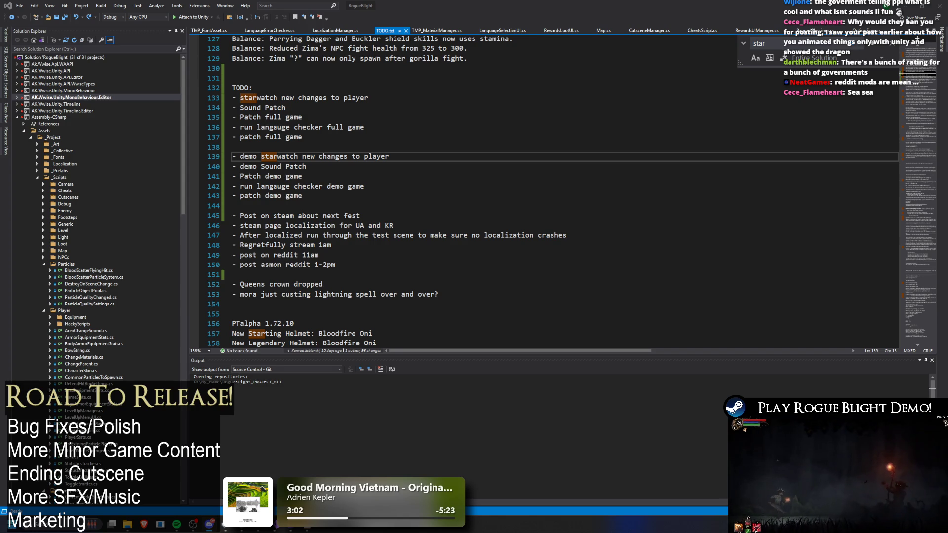
key(Down)
key(Down)
key(End)
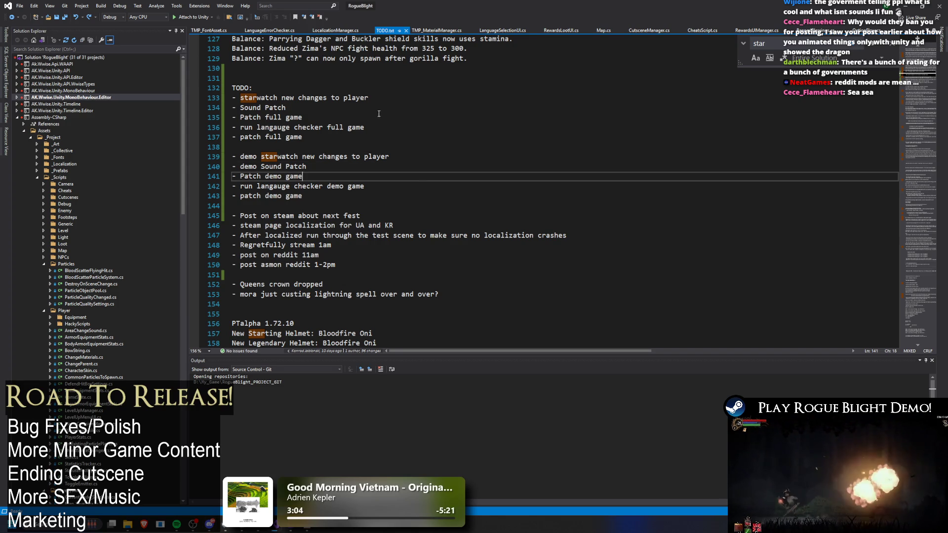
click(513, 59)
click(482, 110)
Replace starwatch with sw on lines 133 and 139, then save TODO.txt
double_click(259, 98)
key(BackSpace)
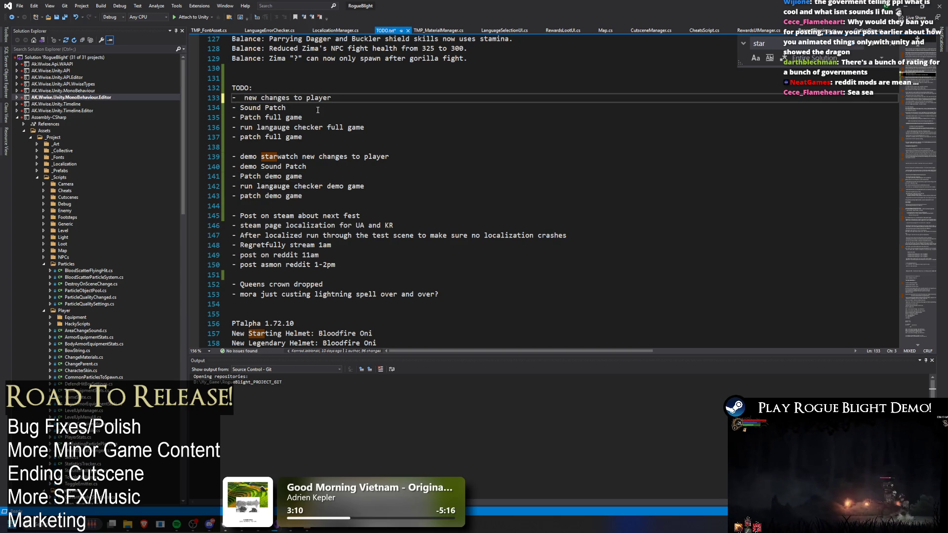
text(sw)
double_click(296, 156)
text(sw)
key(Up)
key(ctrl+s)
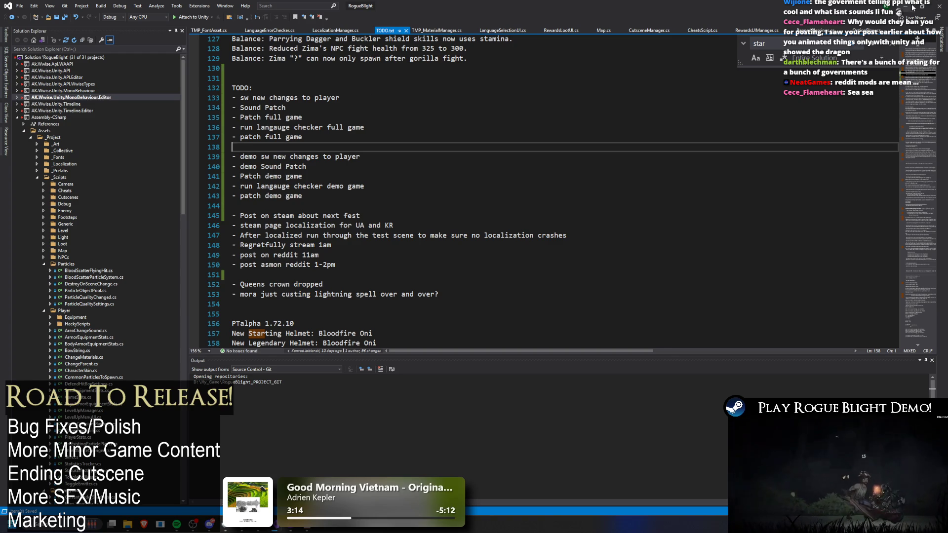
key(alt+Tab)
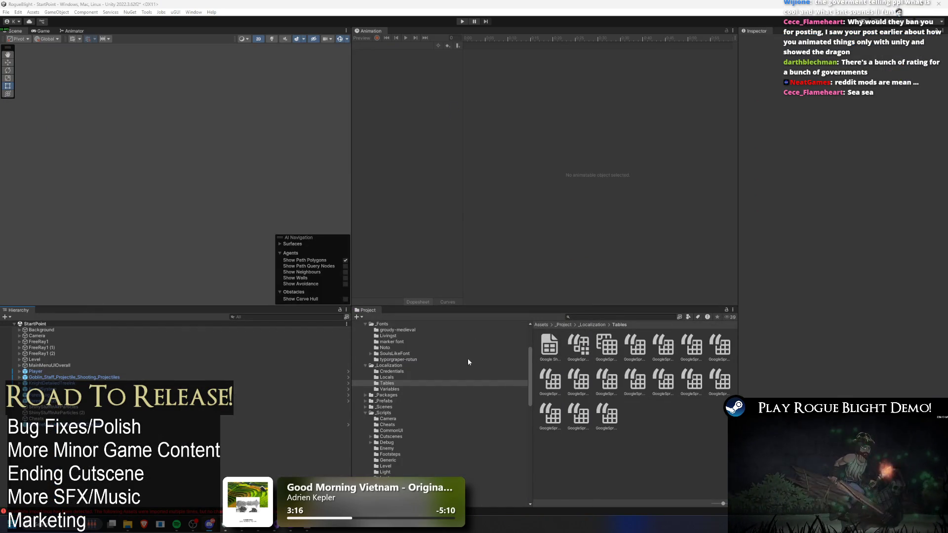
Reveal the Assets folder in File Explorer and maximize the RogueBlight folder window
scroll(445, 390, up, 3)
right_click(371, 352)
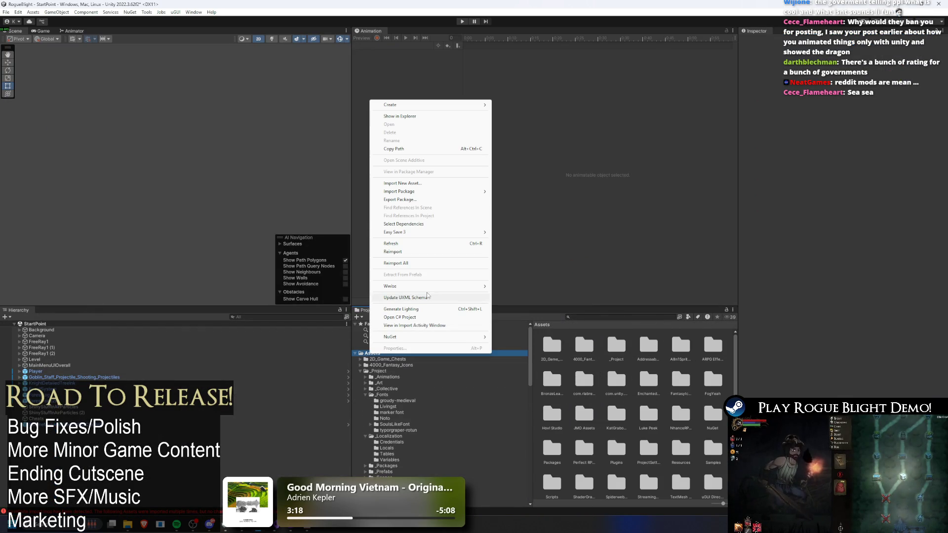
click(400, 116)
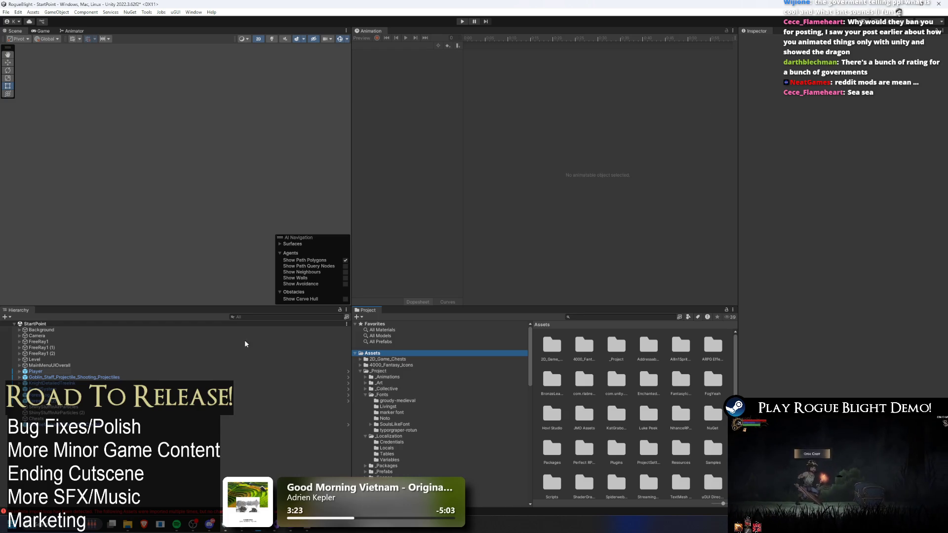
mouse_move(127, 525)
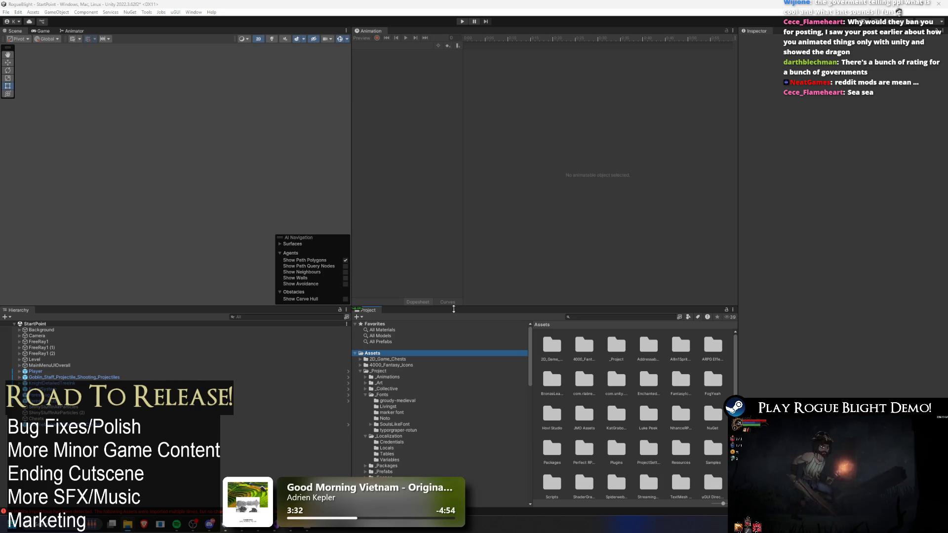
right_click(384, 352)
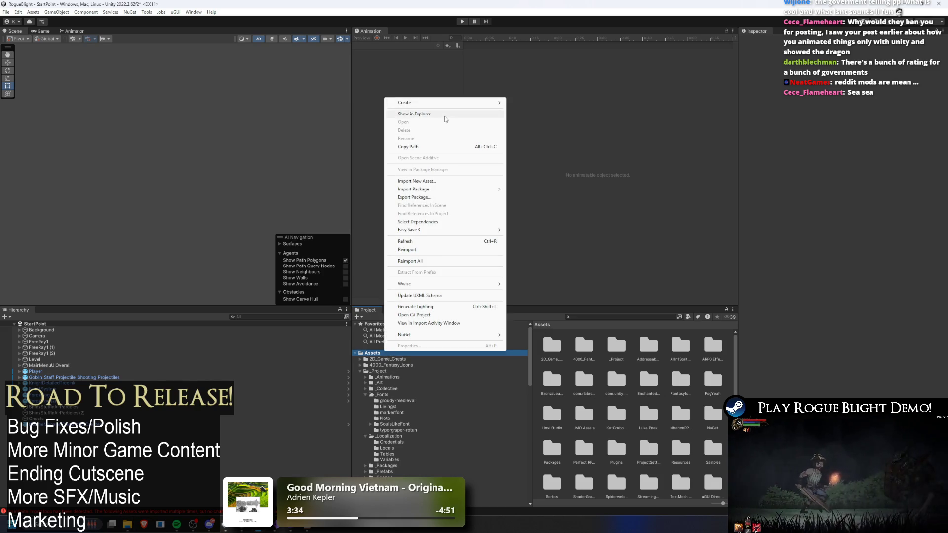
key(Escape)
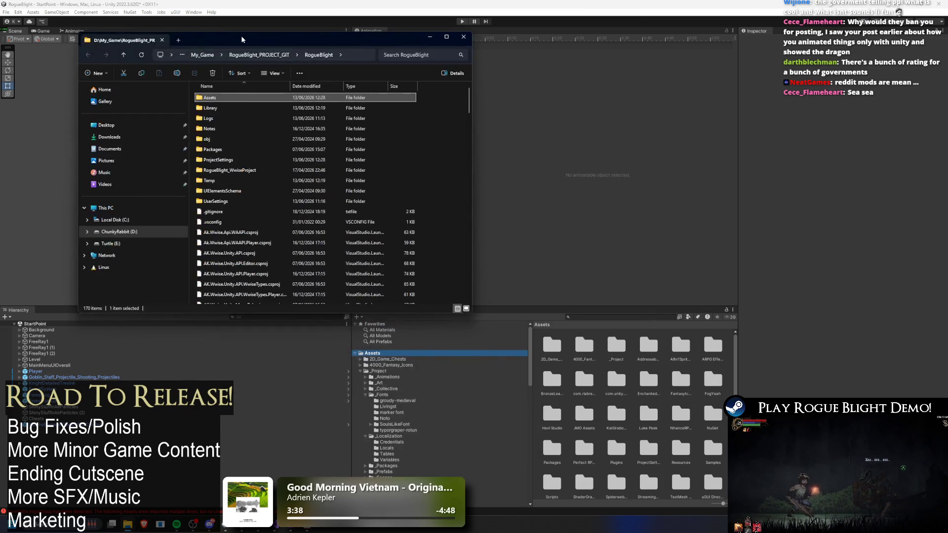
double_click(240, 34)
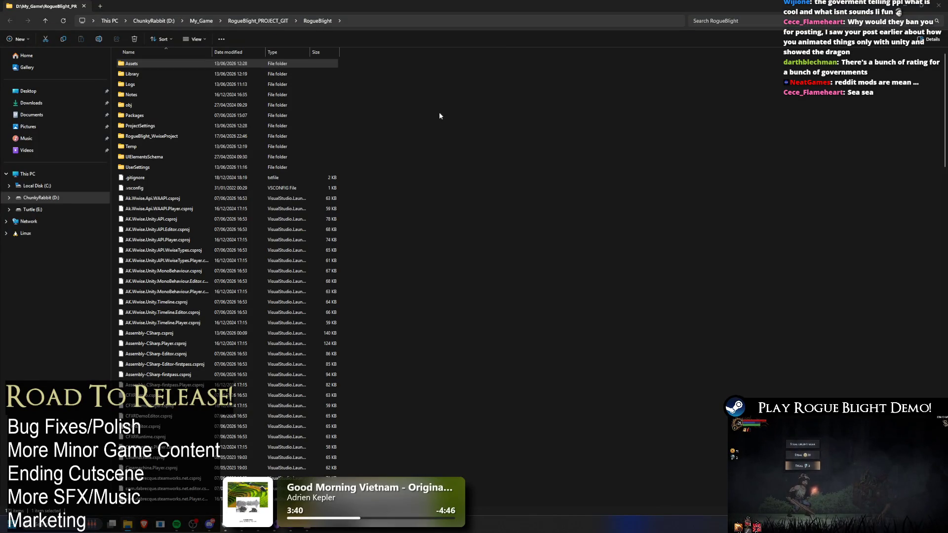
Delete the RogueBlight_WwiseProject folder and paste the FULL GAME 6.11.26 files into RogueBlight
click(197, 136)
key(Delete)
key(Return)
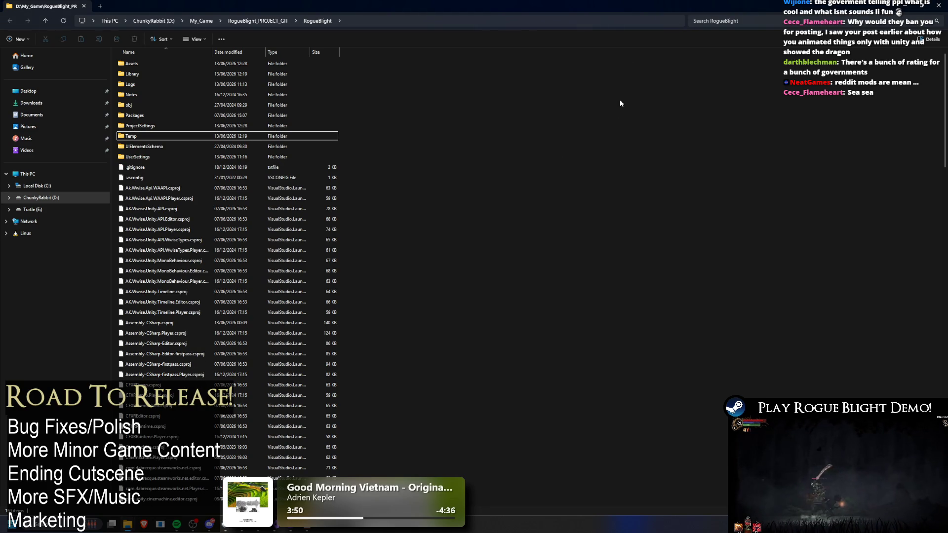
key(ctrl+v)
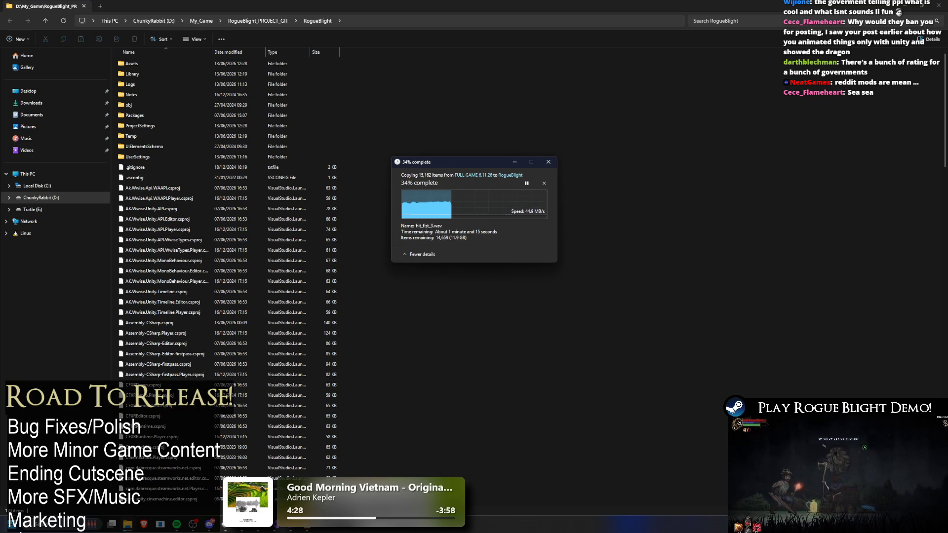
click(10, 524)
click(715, 113)
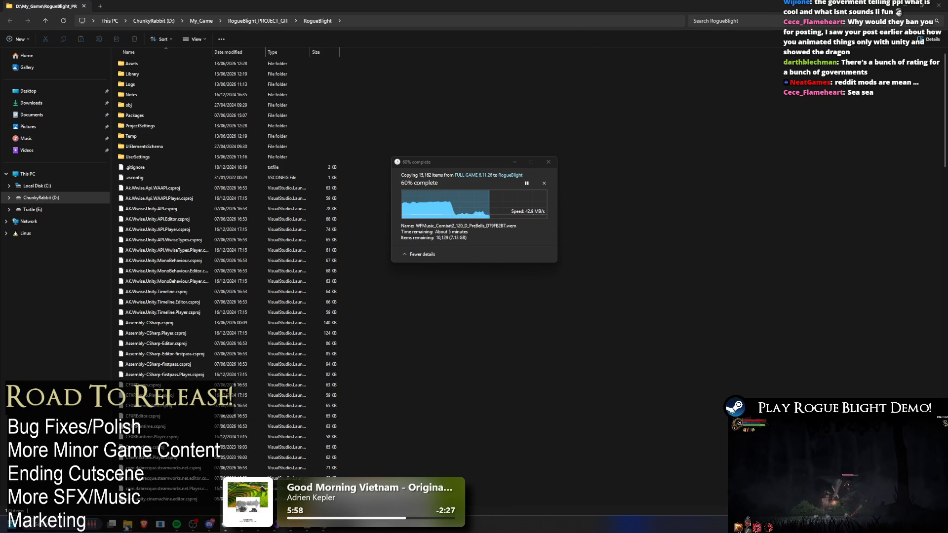
Switch between the Explorer windows to check on the FULL GAME copy progress
mouse_move(127, 527)
click(359, 476)
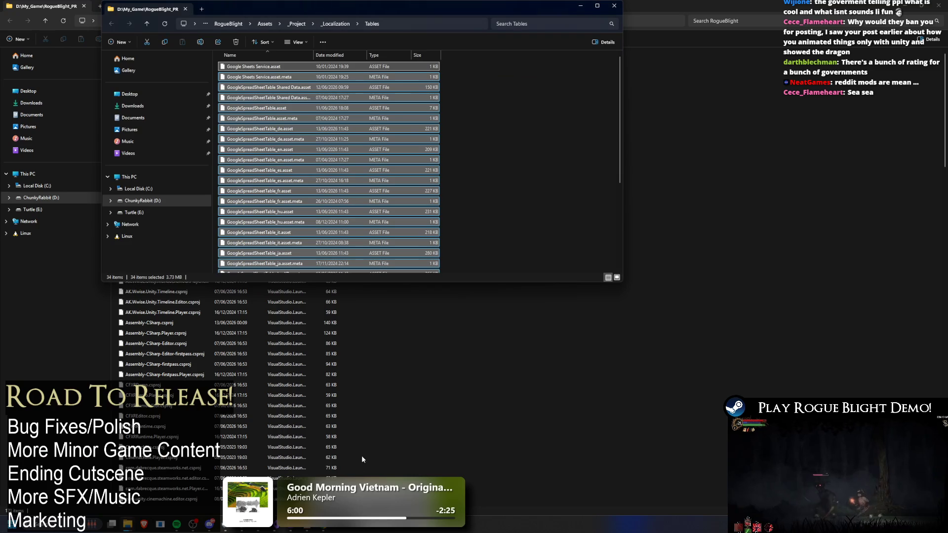
click(233, 348)
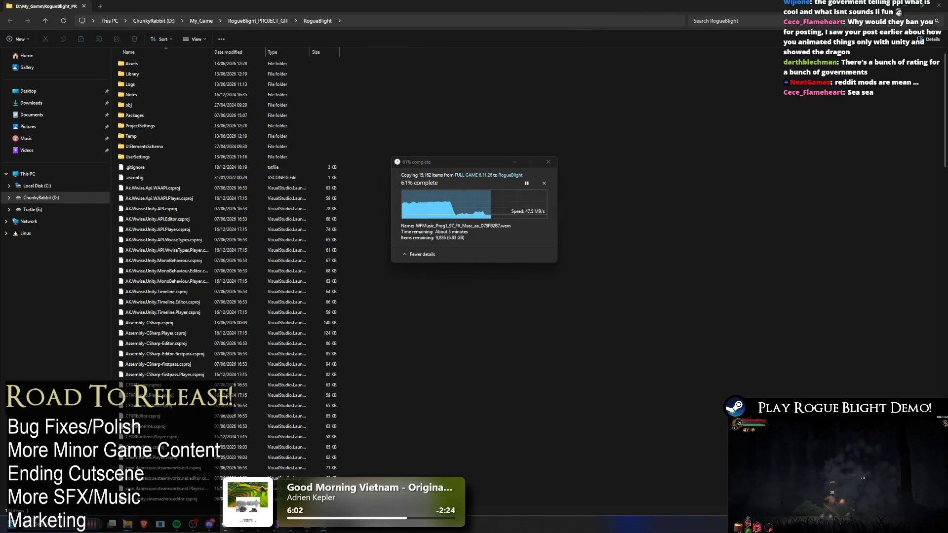
click(527, 439)
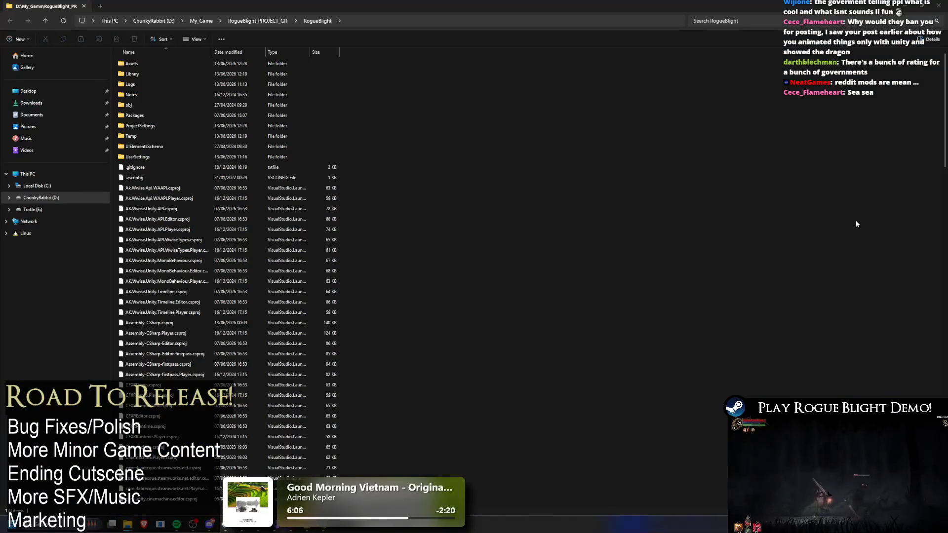
key(alt+Tab)
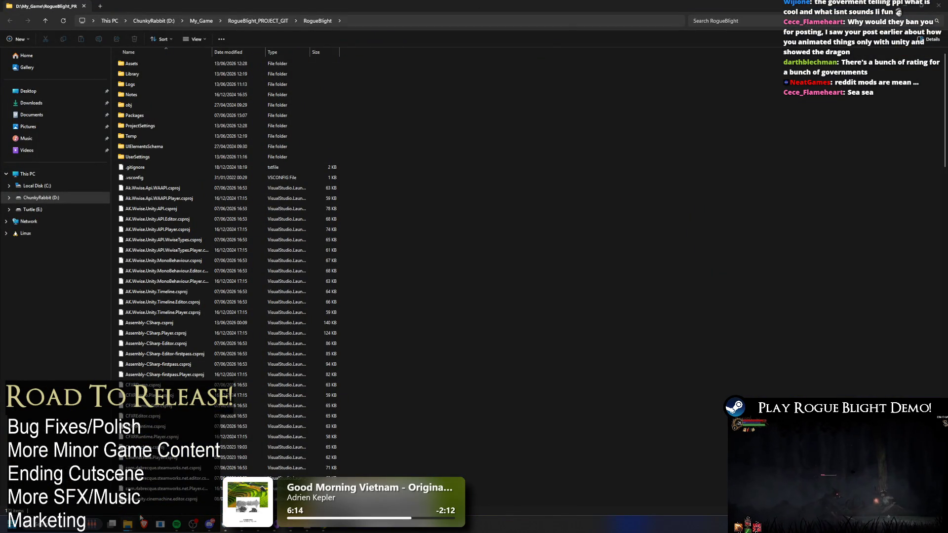
mouse_move(138, 529)
click(395, 469)
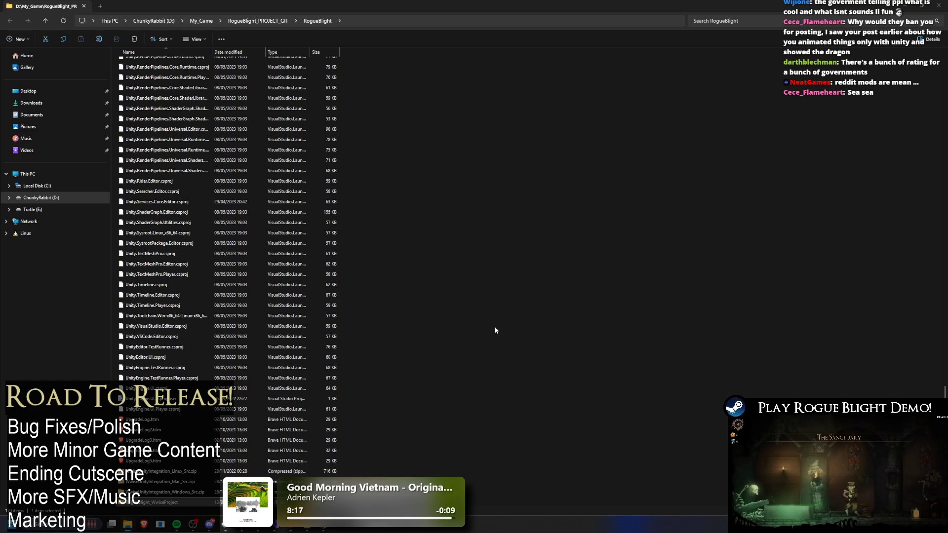
Open the Assets folder and move StreamingAssets into Spiderweb_Collection
scroll(276, 304, up, 9)
scroll(276, 304, up, 15)
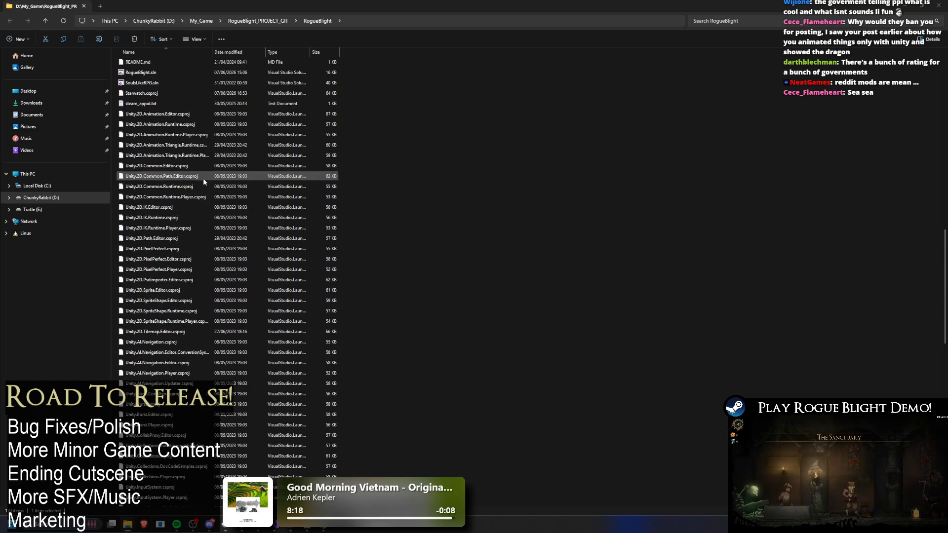
scroll(499, 153, down, 5)
scroll(499, 152, up, 5)
double_click(123, 64)
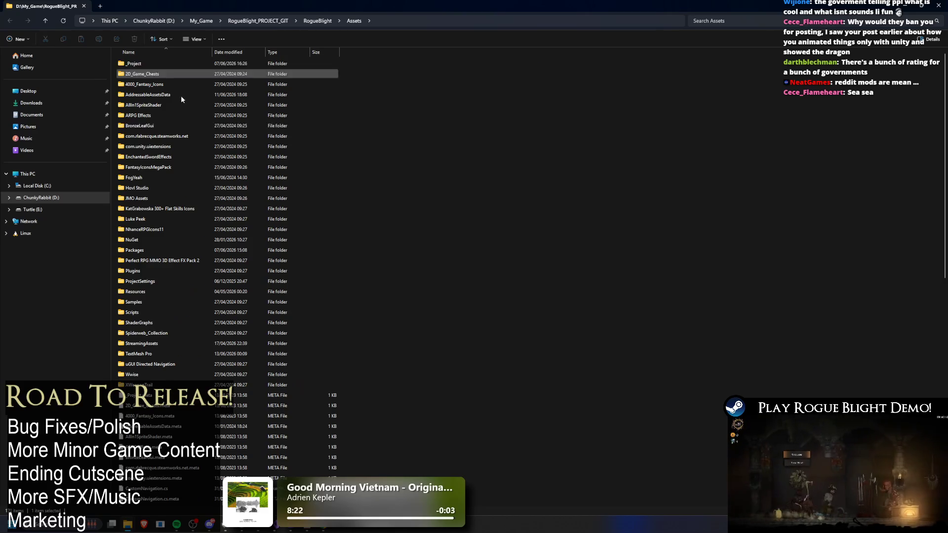
text(str)
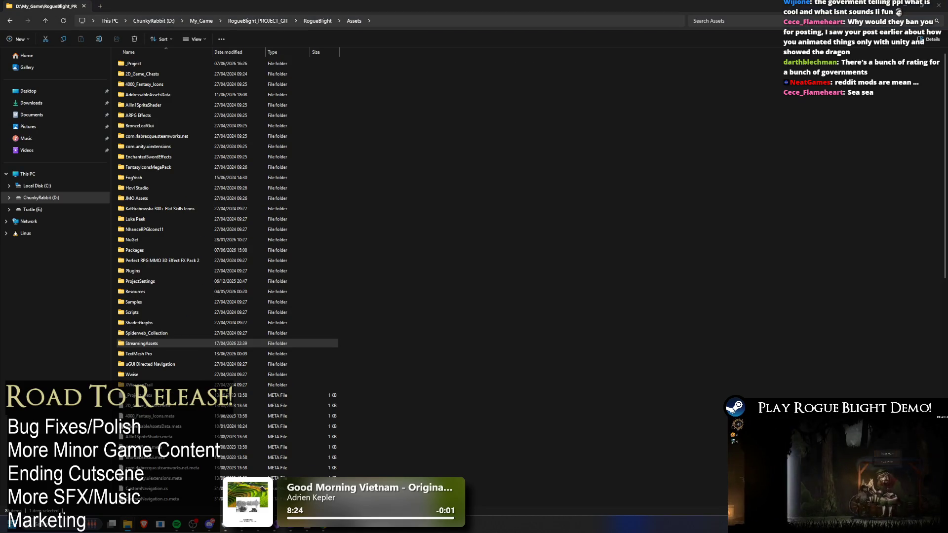
click(151, 335)
mouse_move(151, 337)
mouse_down()
mouse_move(590, 220)
mouse_move(603, 238)
mouse_up()
scroll(624, 234, down, 15)
key(alt+Tab)
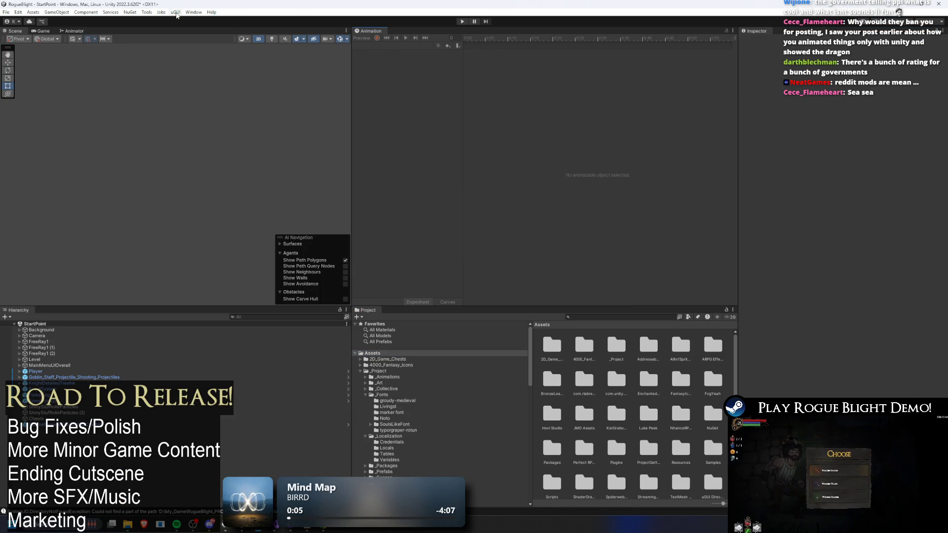
In the Wwise Picker, list the SoundBanks Default Work Unit banks and generate SoundBanks
click(193, 12)
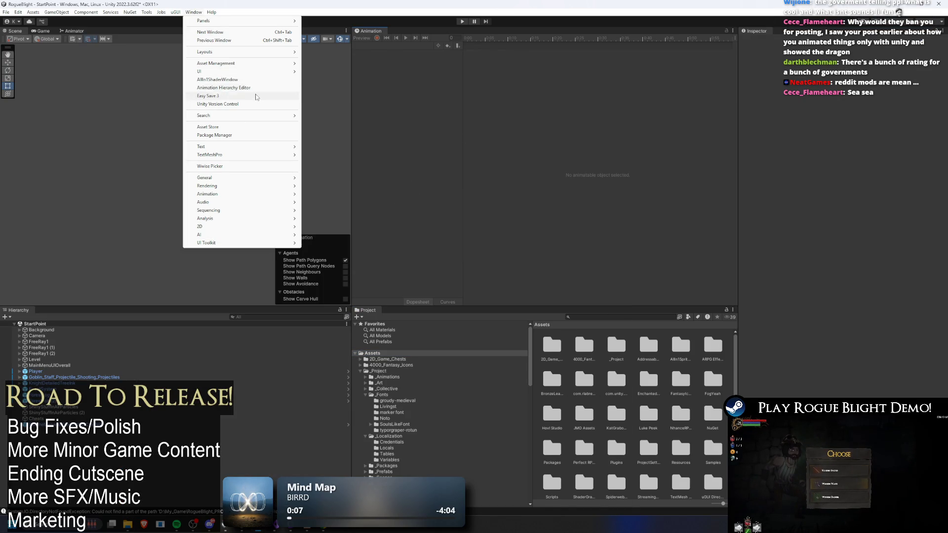
click(239, 166)
click(599, 94)
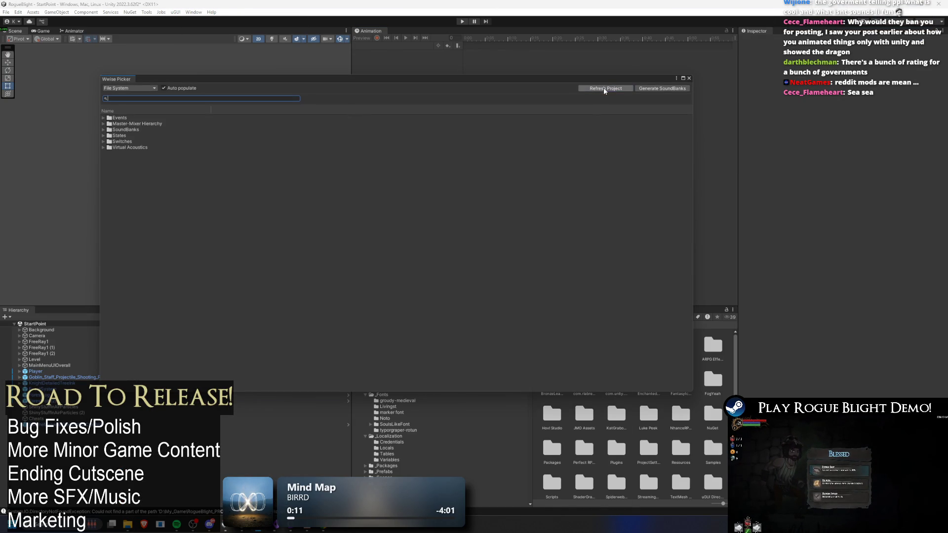
click(103, 118)
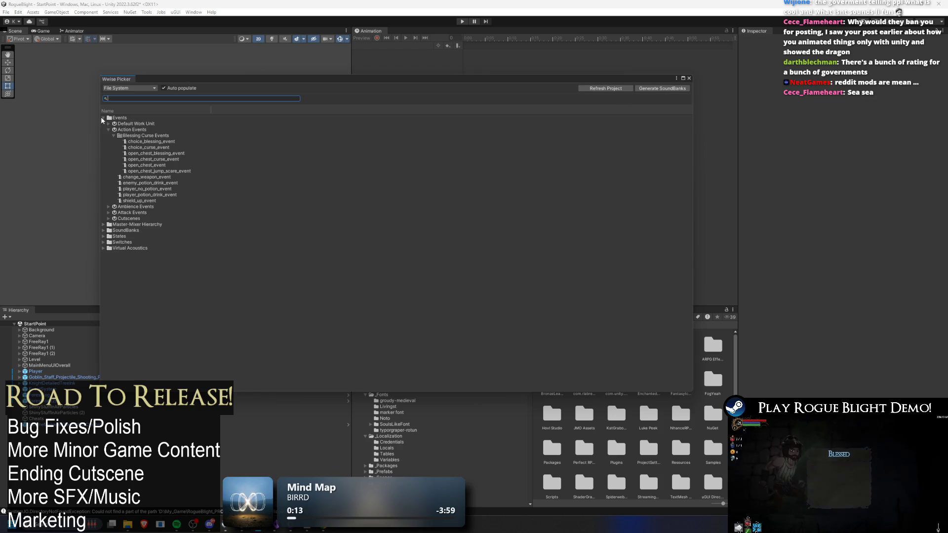
click(109, 213)
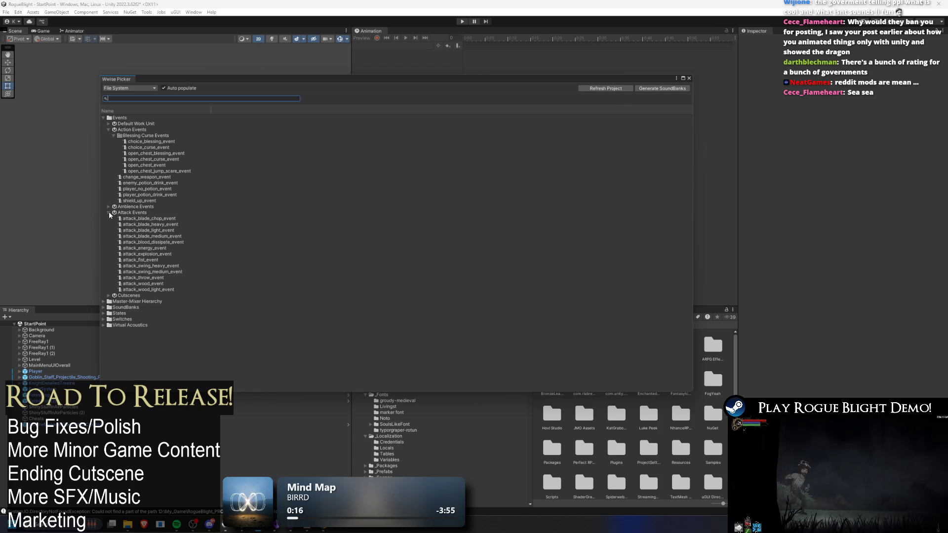
click(109, 213)
click(103, 230)
click(109, 236)
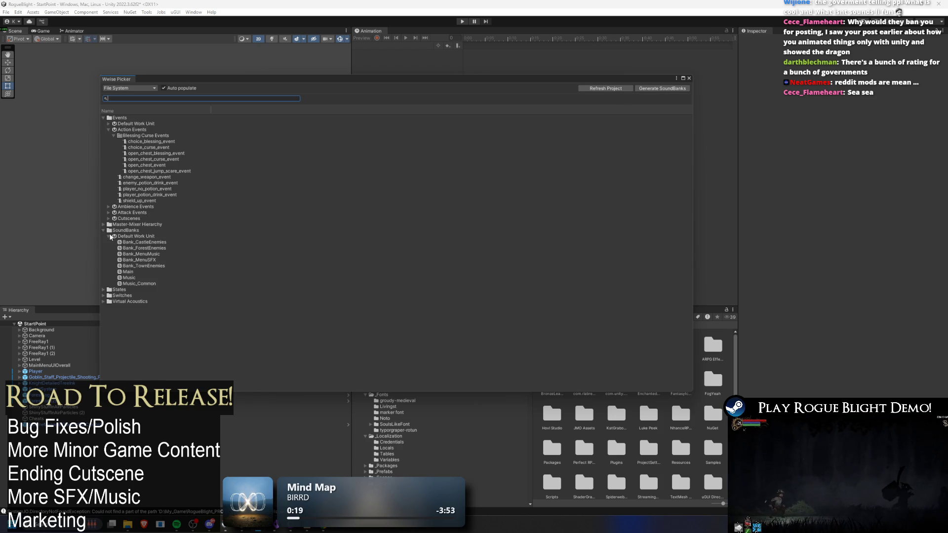
click(656, 92)
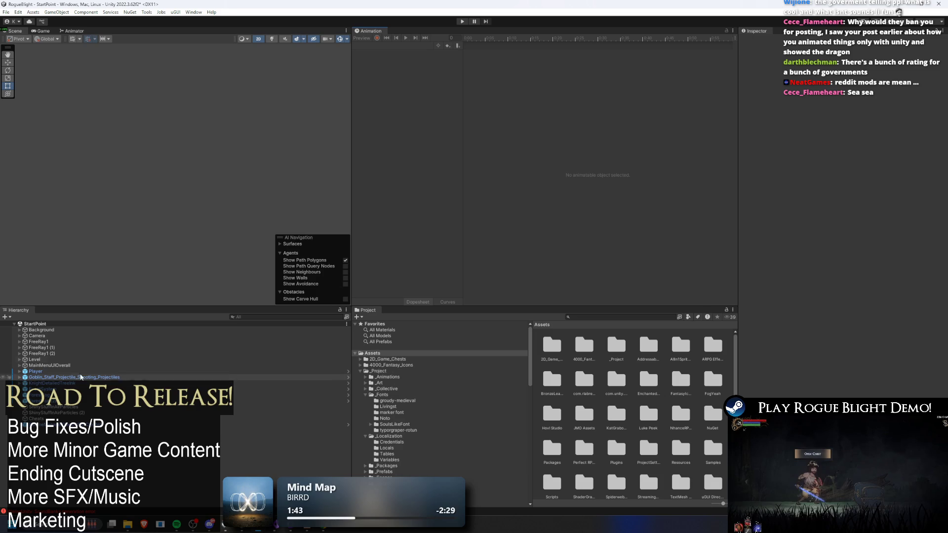
Search the project for 'splash sc' and open the SplashScreen scene
text(sp)
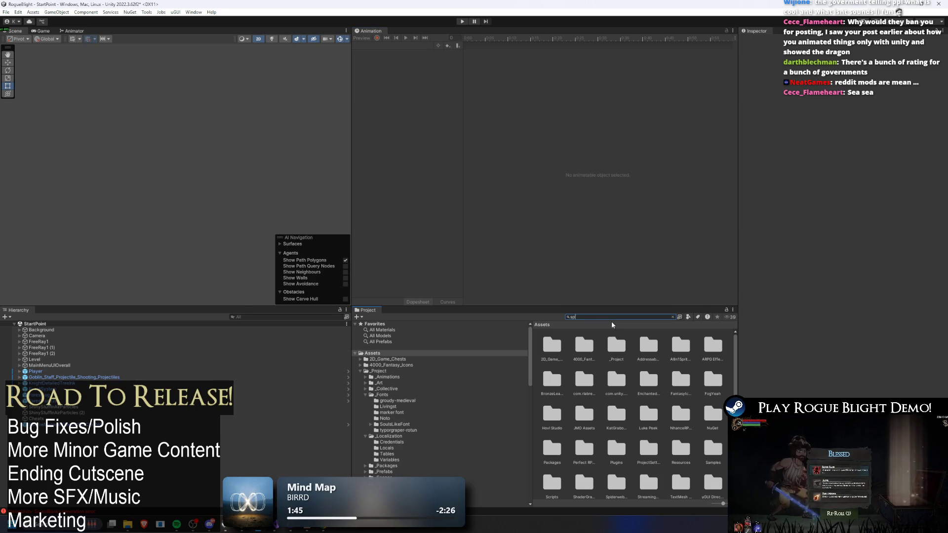
text(lash scre)
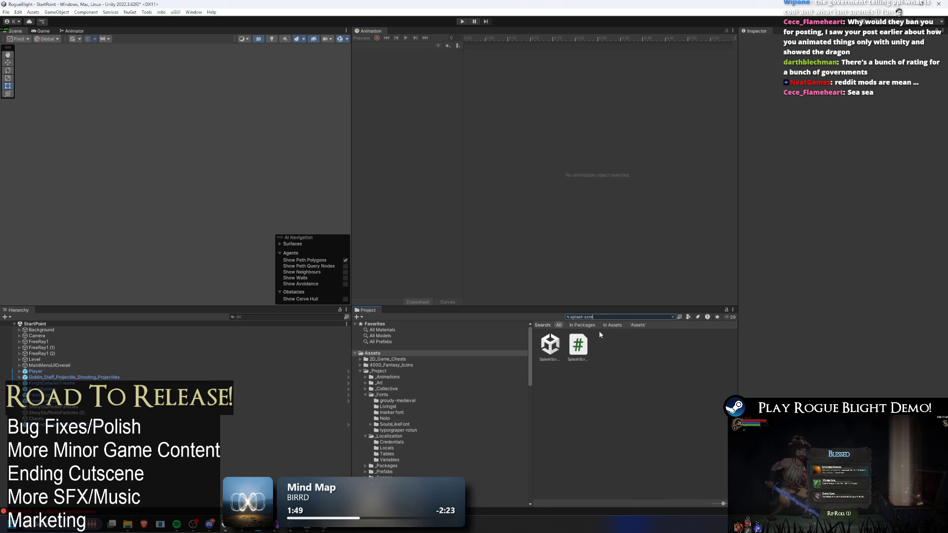
double_click(550, 344)
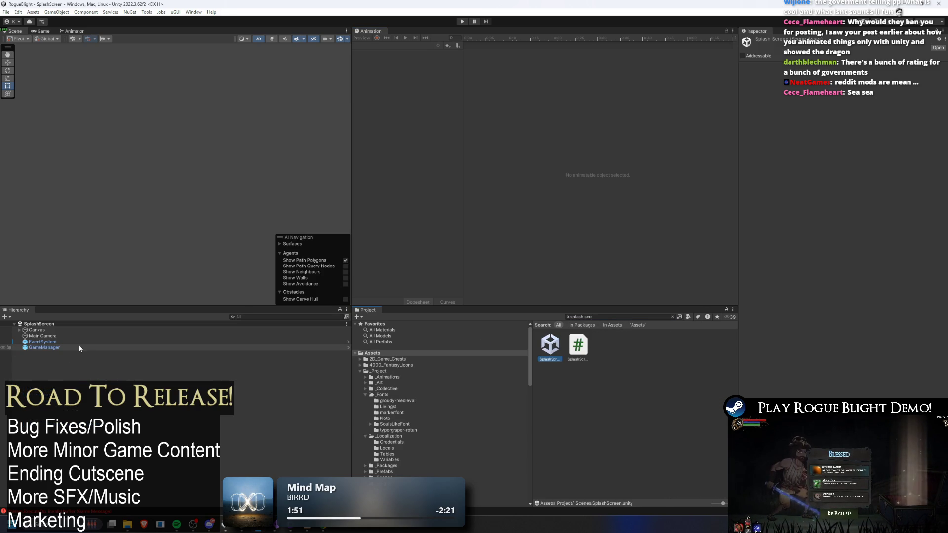
Inspect GameManager's Music Manager Loaded Sound Banks and Element 0's bank choices, then locate its prefab
click(67, 346)
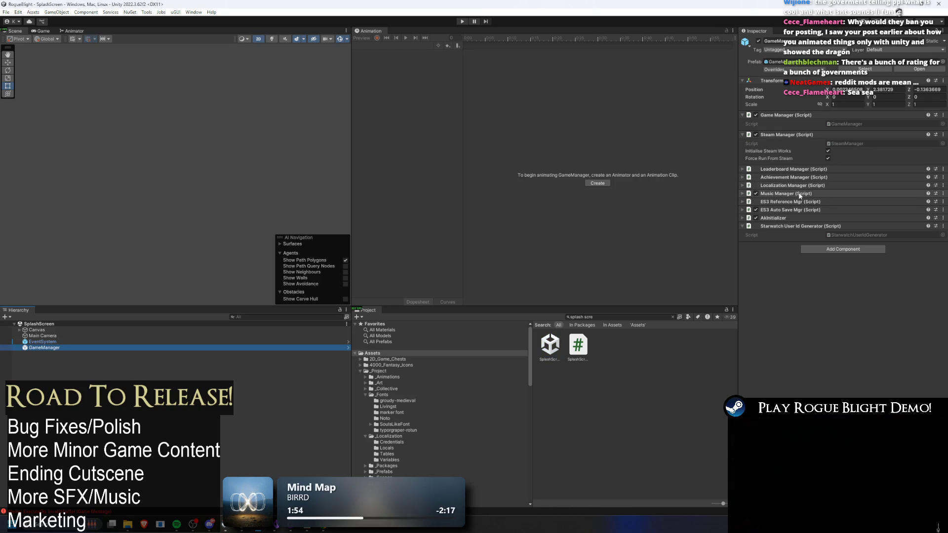
click(800, 194)
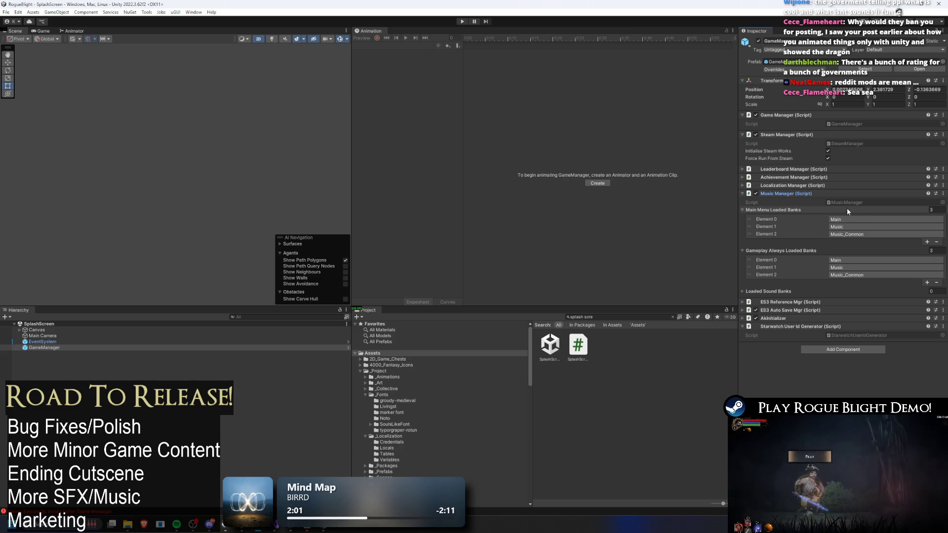
click(785, 291)
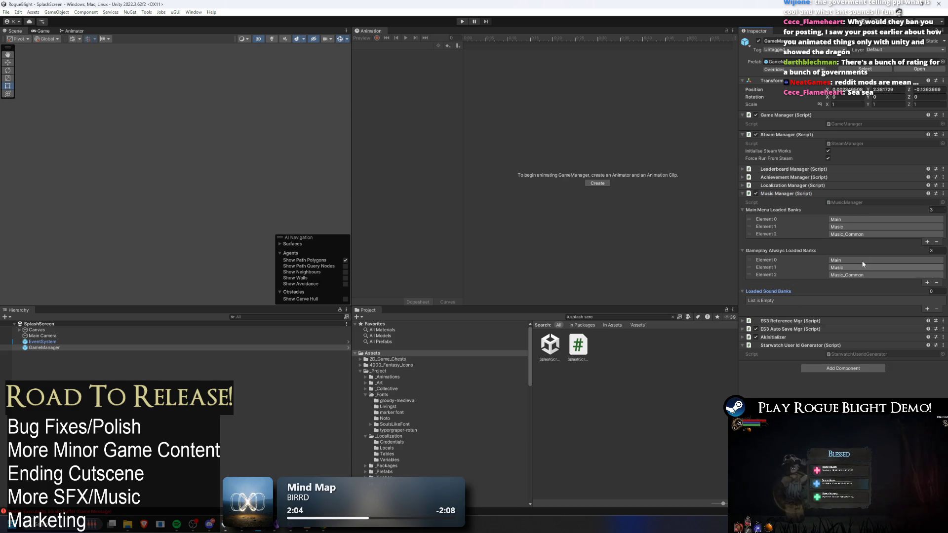
click(859, 219)
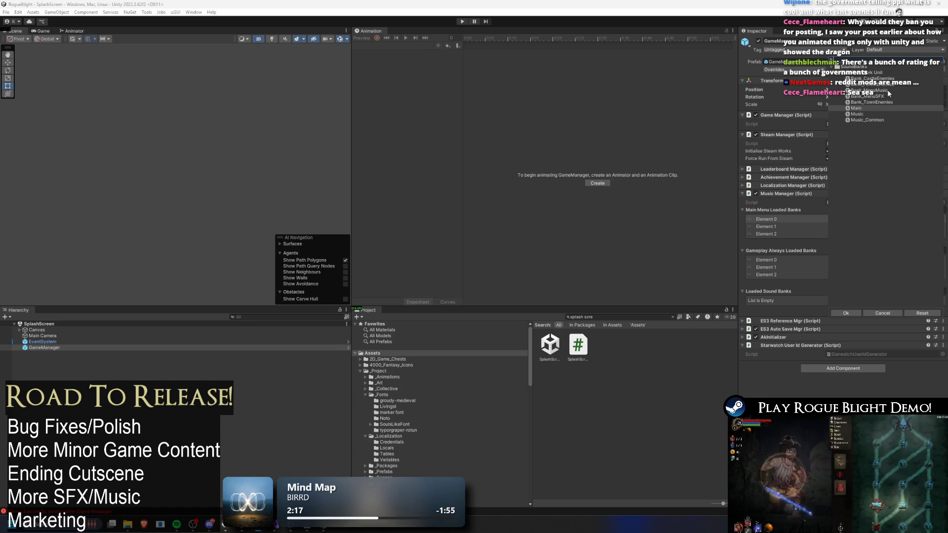
click(878, 90)
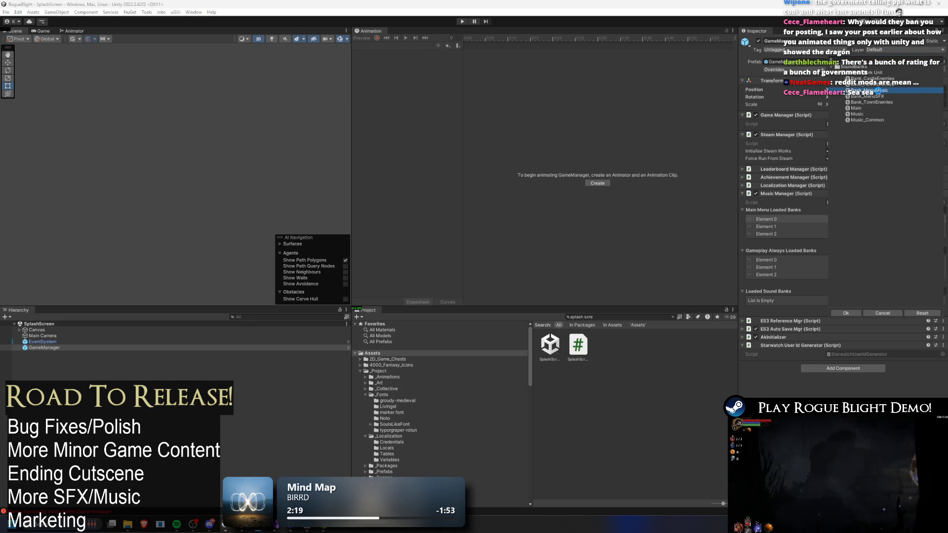
key(Return)
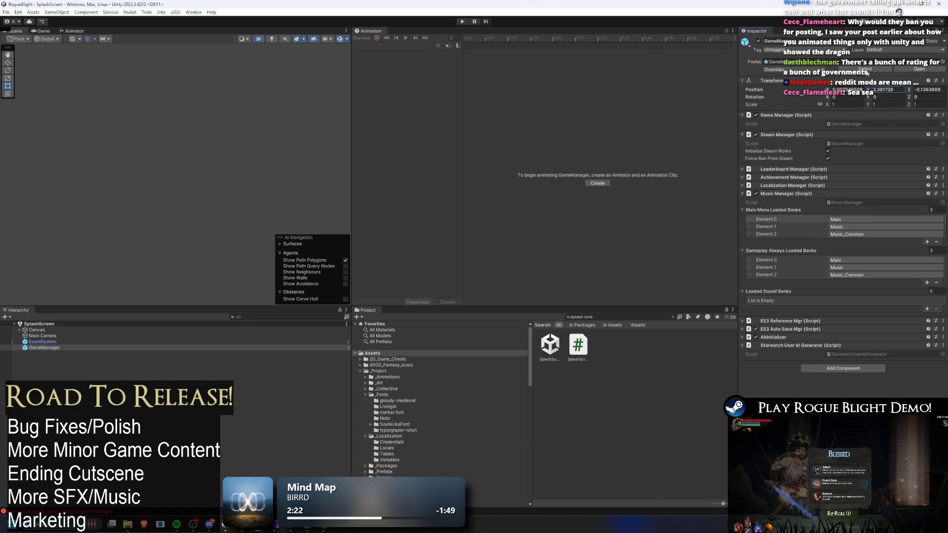
click(865, 69)
In the GameManager prefab, set main-menu banks to Bank_MenuMusic and Bank_MenuSFX, removing Music_Common
double_click(549, 350)
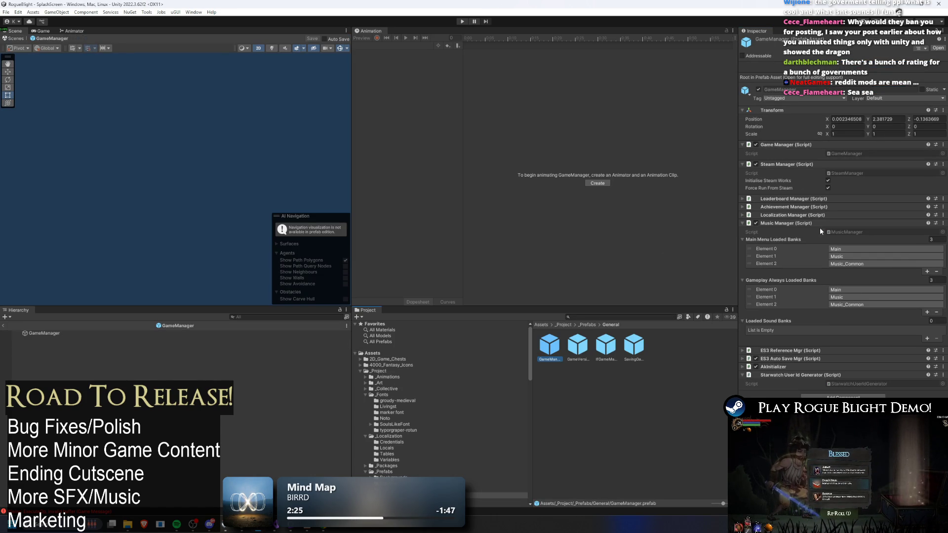
click(844, 249)
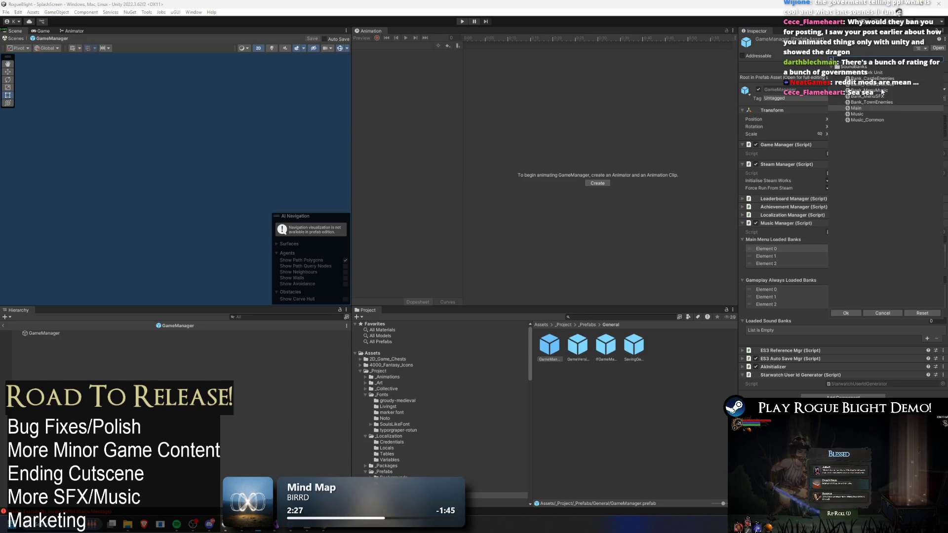
click(881, 89)
click(844, 256)
click(873, 103)
click(779, 263)
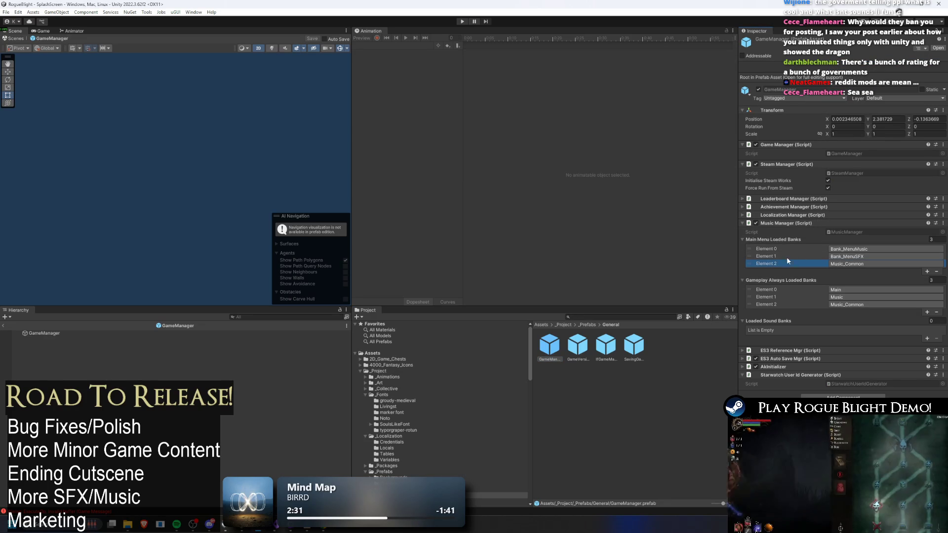
key(Delete)
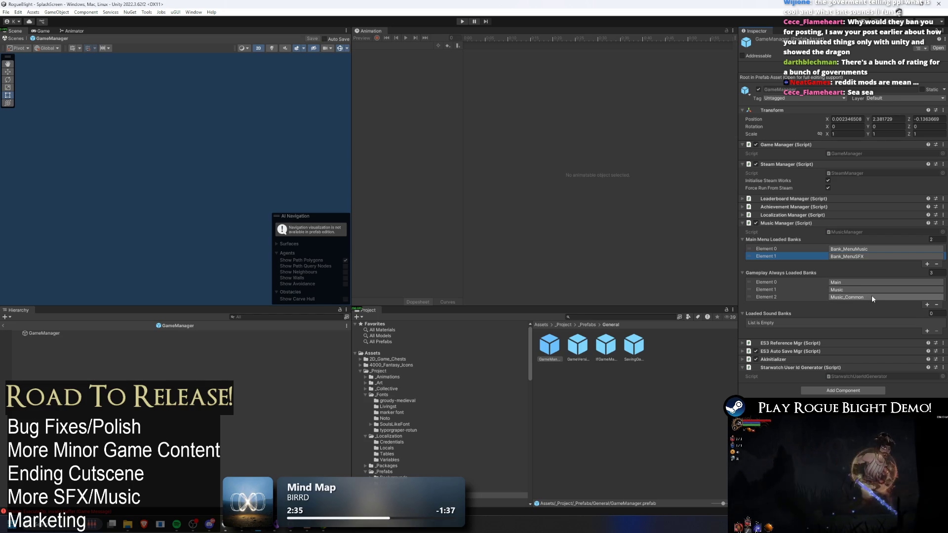
click(865, 298)
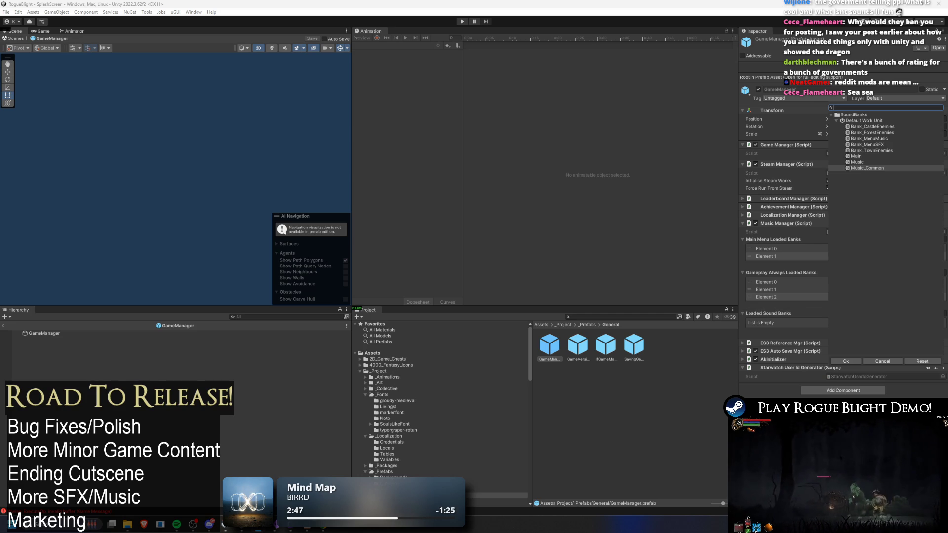
key(Escape)
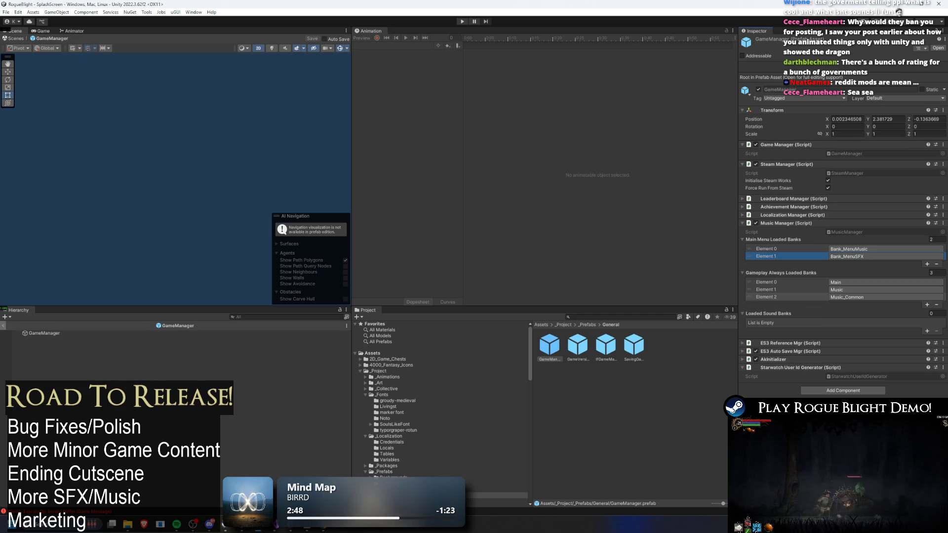
click(4, 325)
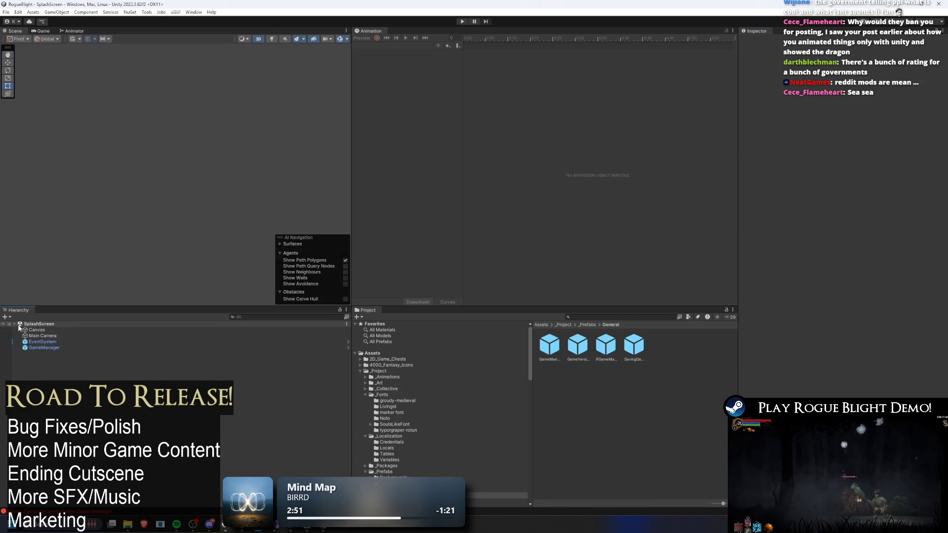
Check GameManager's bank lists, then enter play mode from the SplashScreen scene
click(66, 347)
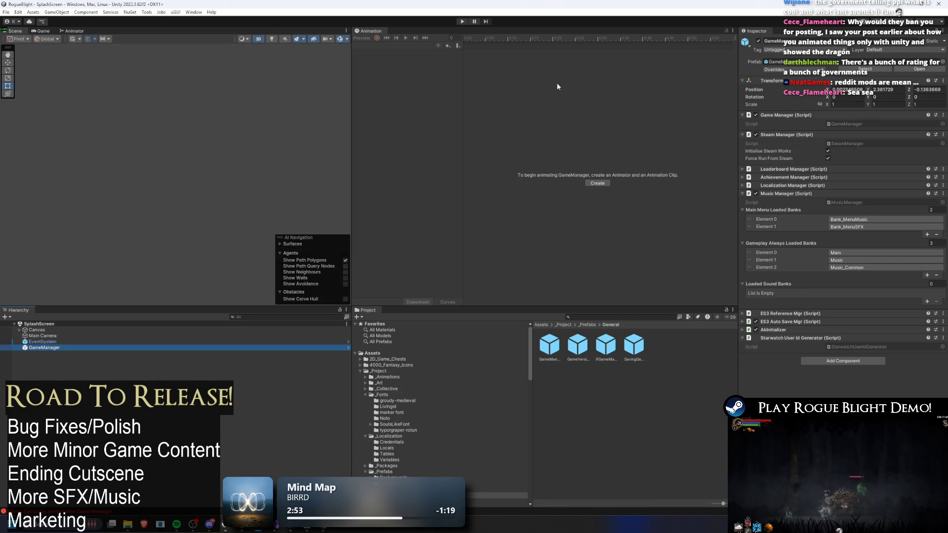
click(461, 21)
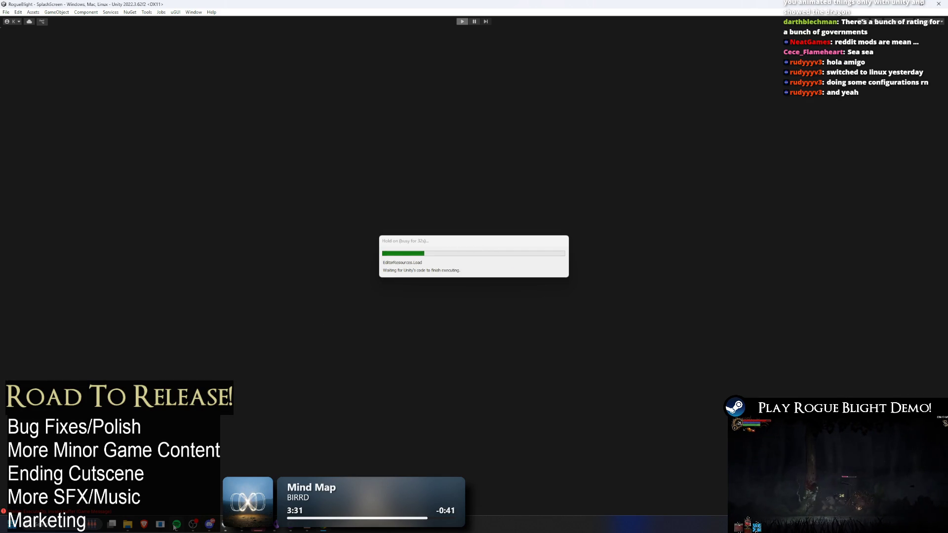
mouse_move(176, 524)
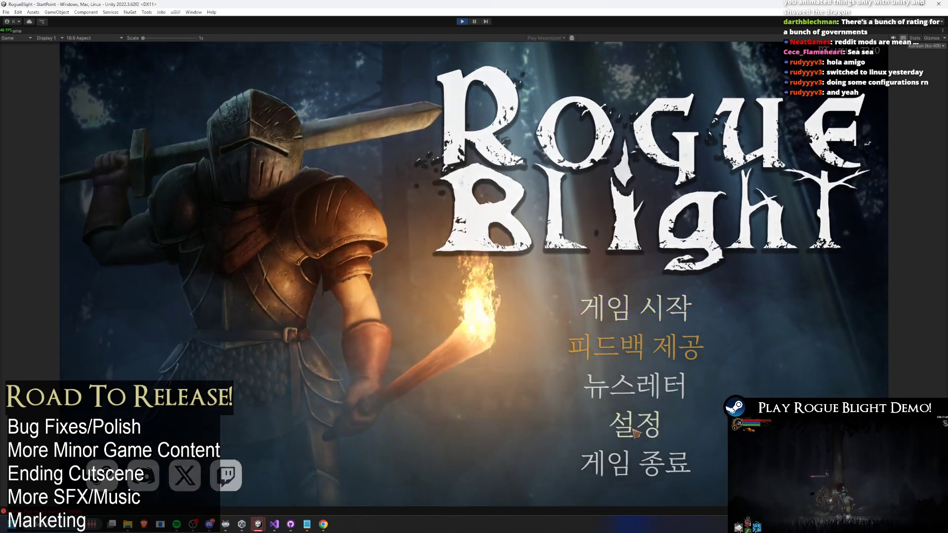
Test the game's 설정 settings, 게임 시작 save-slot and 오디오 audio menus, then stop play mode
click(635, 433)
key(Escape)
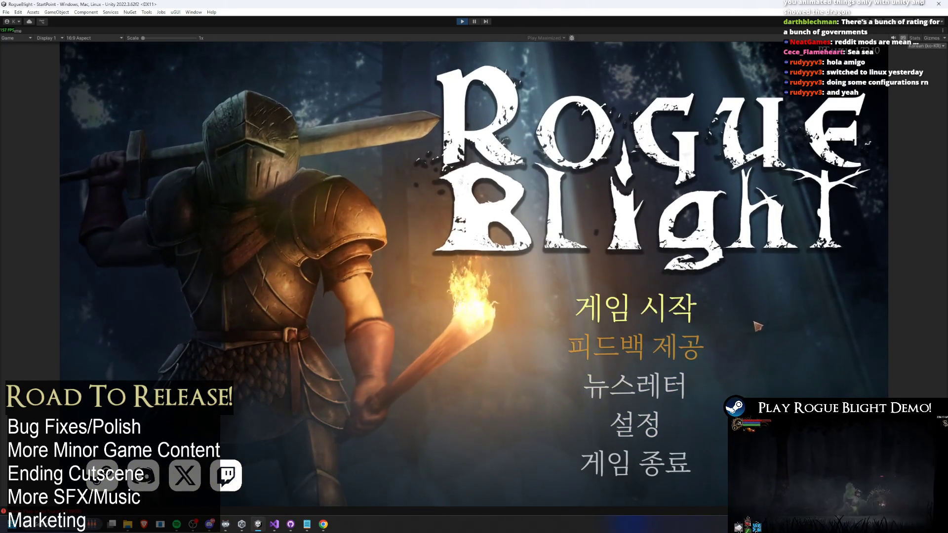
click(636, 308)
click(631, 450)
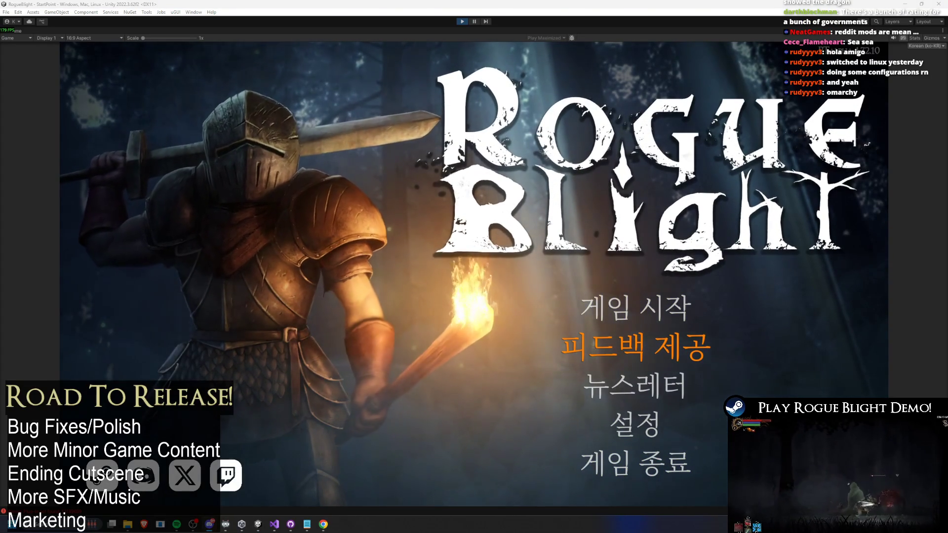
click(632, 311)
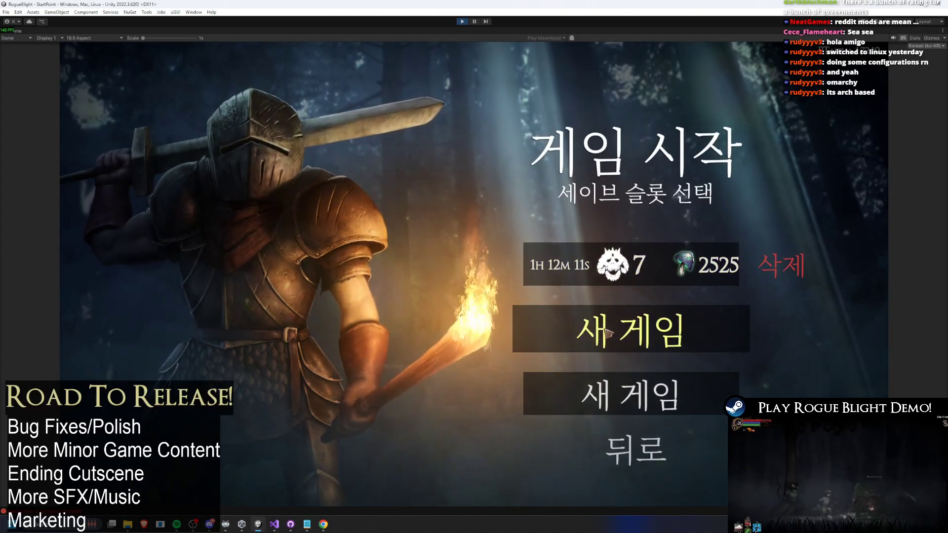
click(637, 430)
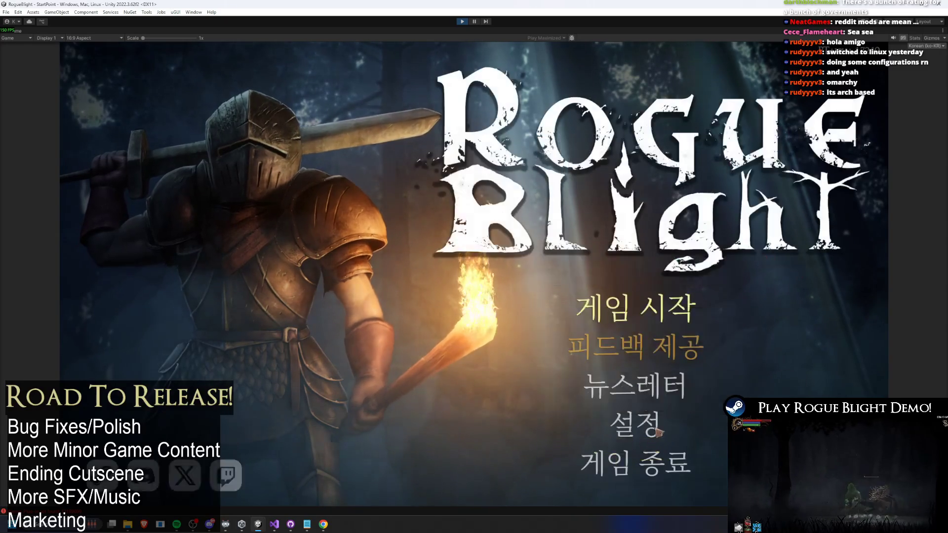
click(641, 420)
click(661, 183)
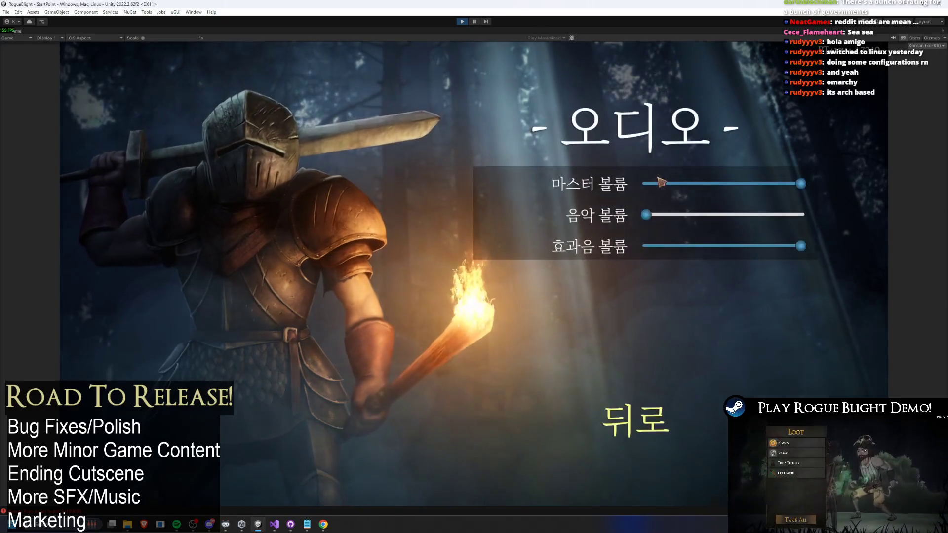
click(661, 410)
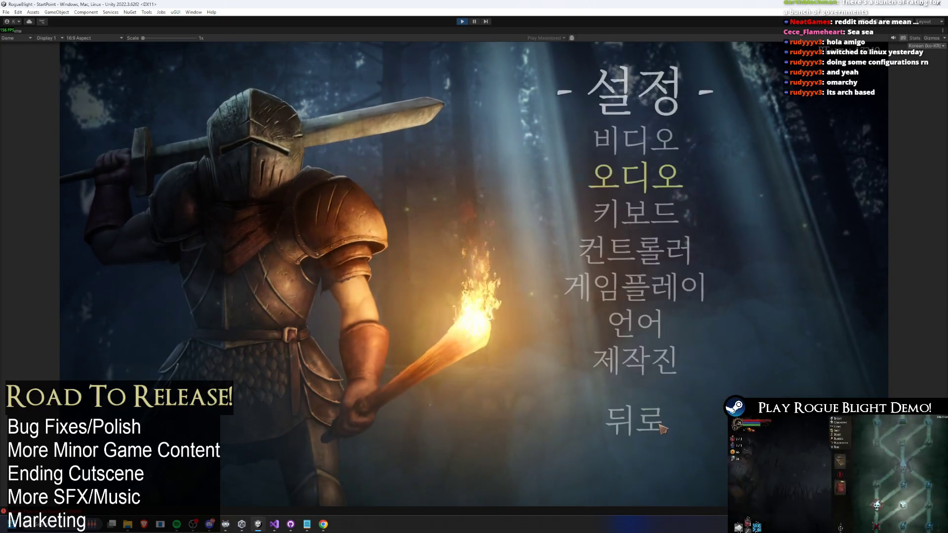
click(660, 415)
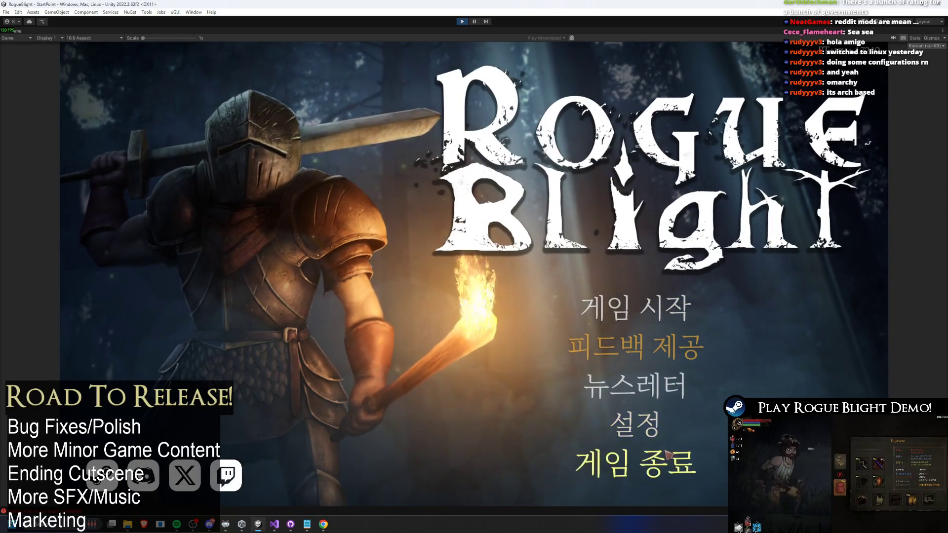
click(462, 21)
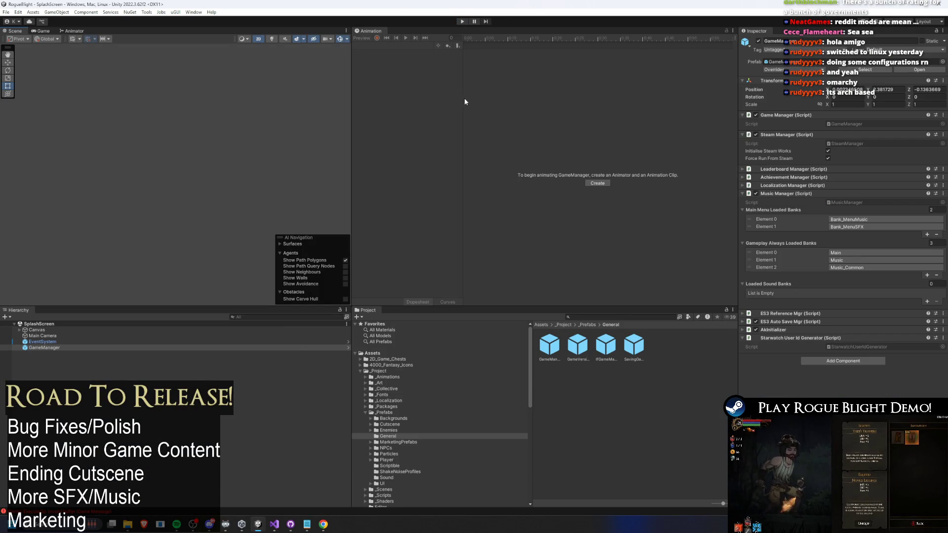
Enter play mode and wait past the Wwise and CodeRad splashes to the main menu
click(462, 21)
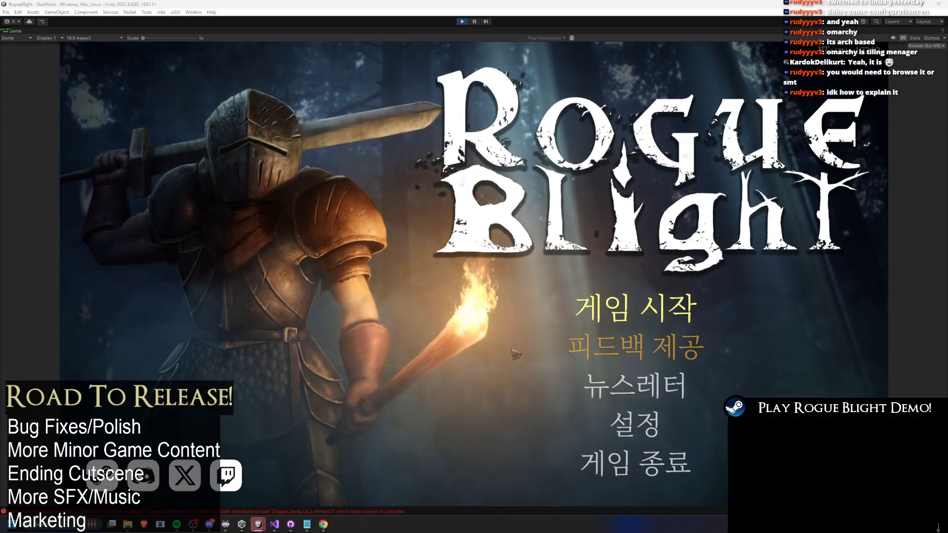
Visit the game's settings menu, back out to the title, and exit play mode
click(637, 424)
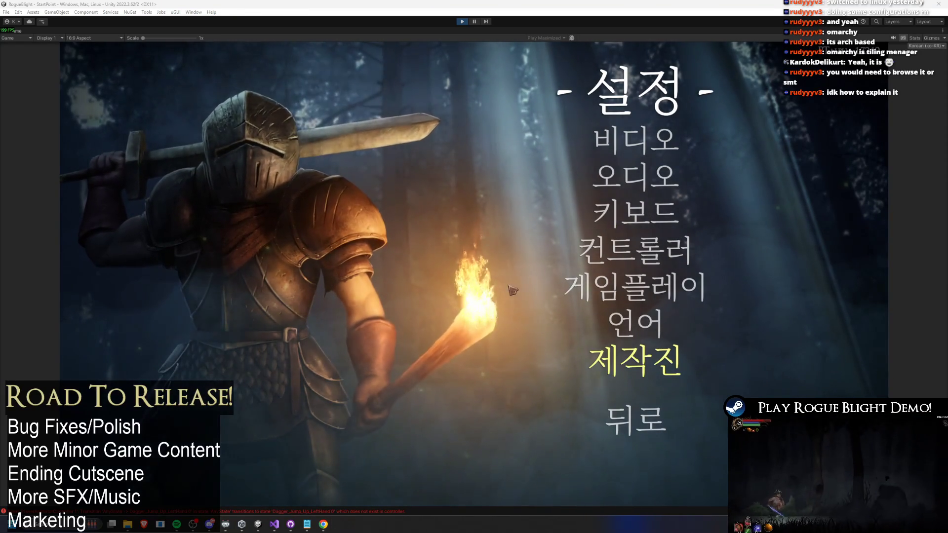
key(Escape)
click(462, 21)
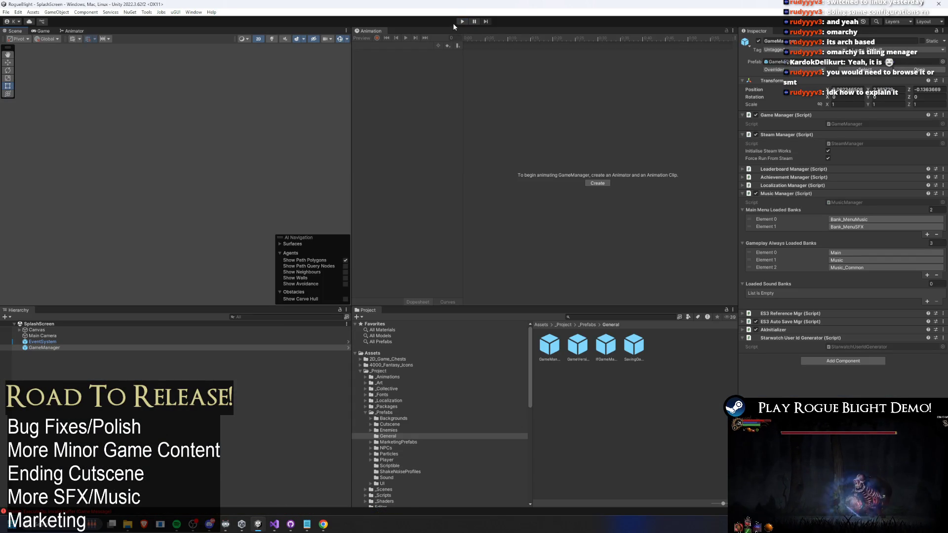
Start play mode again and reach the Korean title menu
click(461, 22)
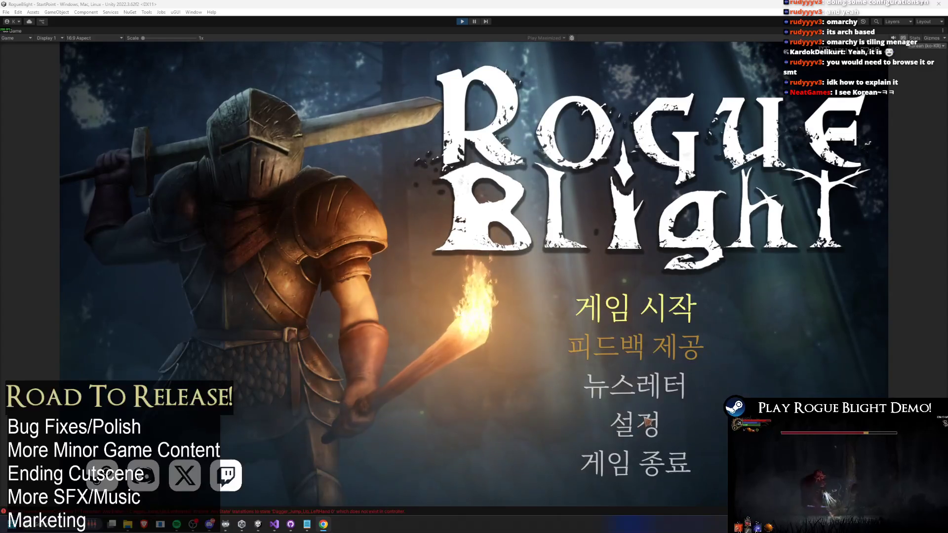
Browse the settings and save-slot menus, then load the existing save slot
click(640, 427)
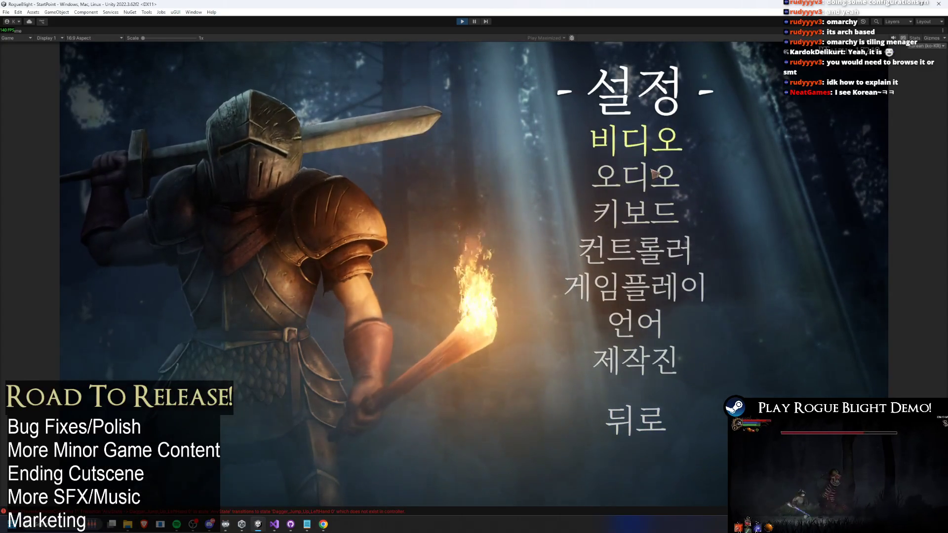
click(625, 434)
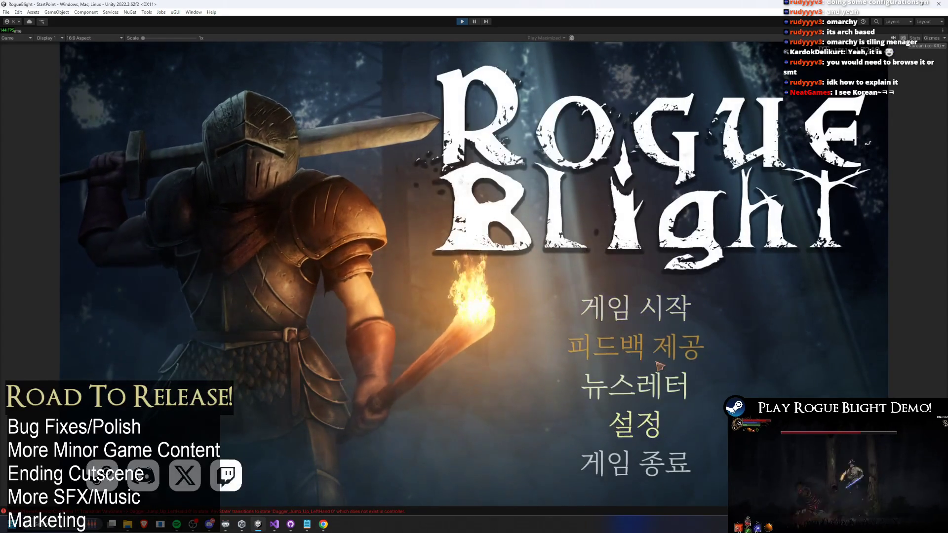
click(628, 424)
click(636, 420)
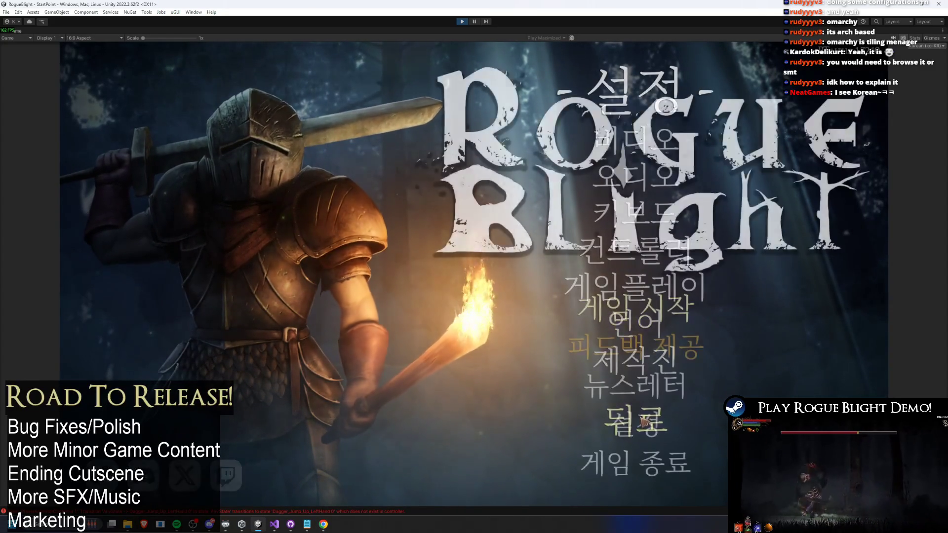
click(655, 302)
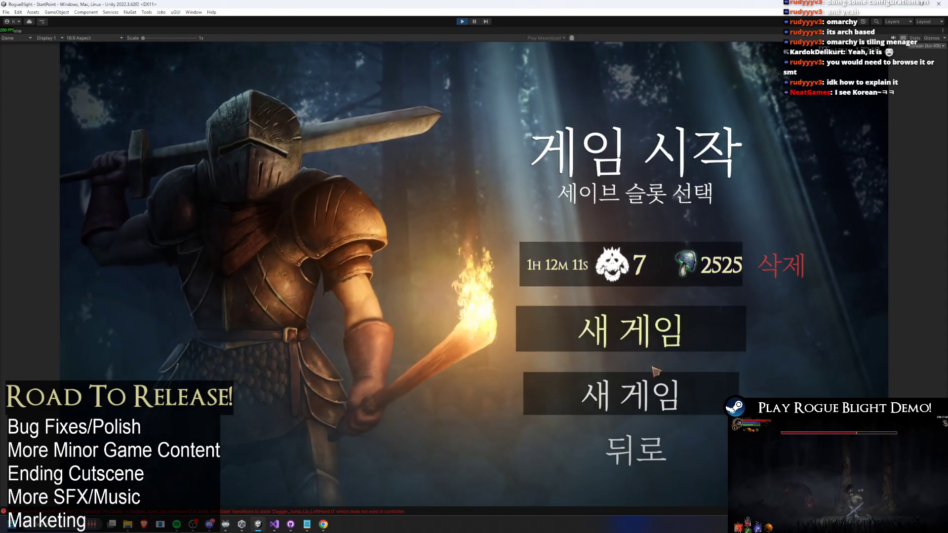
click(636, 449)
click(662, 297)
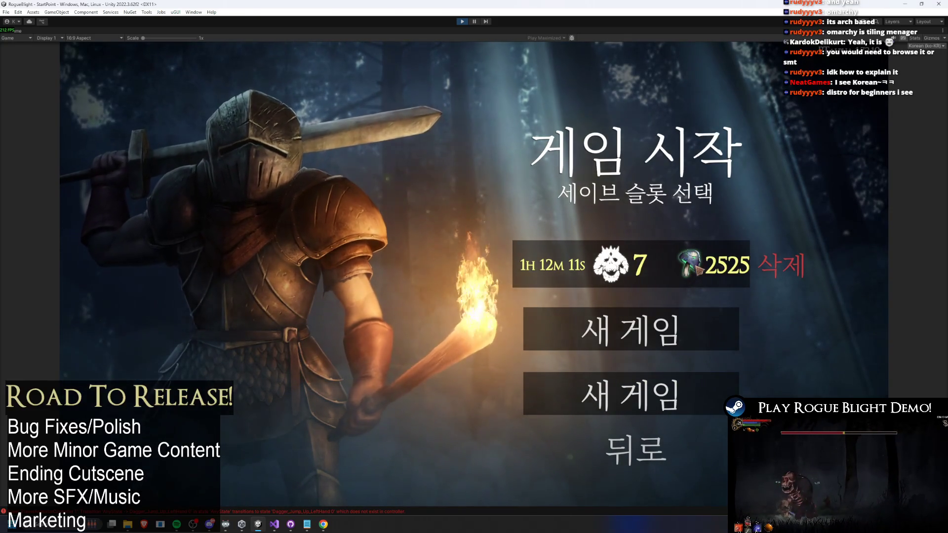
click(693, 265)
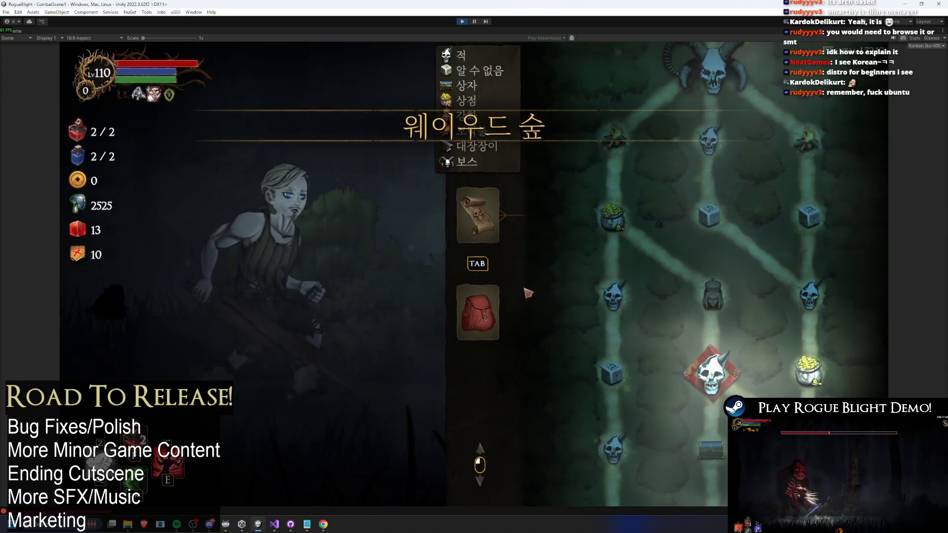
Inspect the weapon, left-hand and head armour equipment slots, then stop the game
click(498, 307)
key(Tab)
key(Tab)
key(Tab)
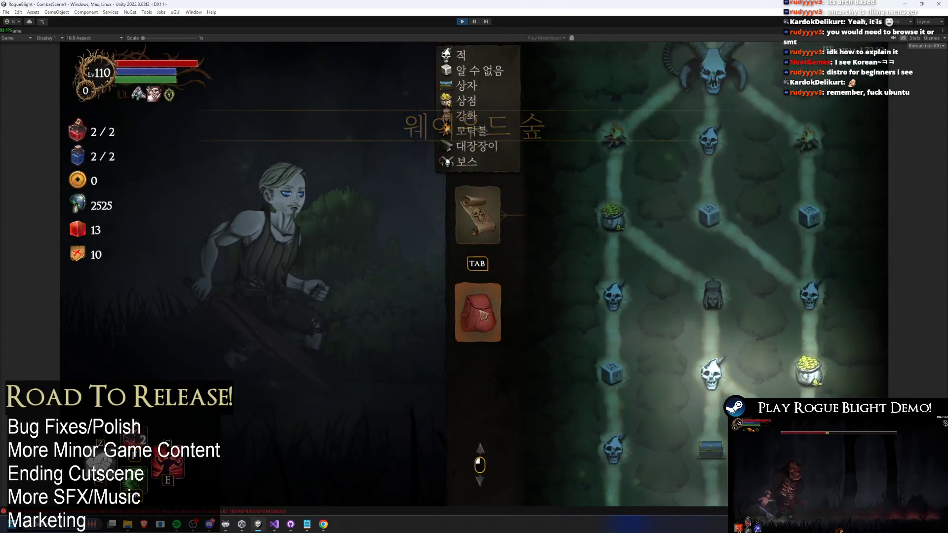
click(553, 222)
key(Escape)
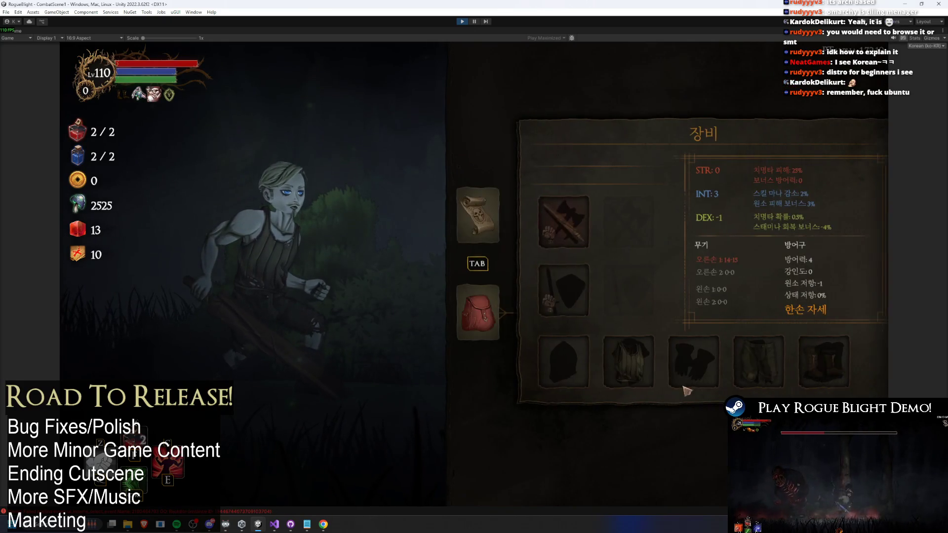
click(540, 302)
key(Escape)
click(560, 368)
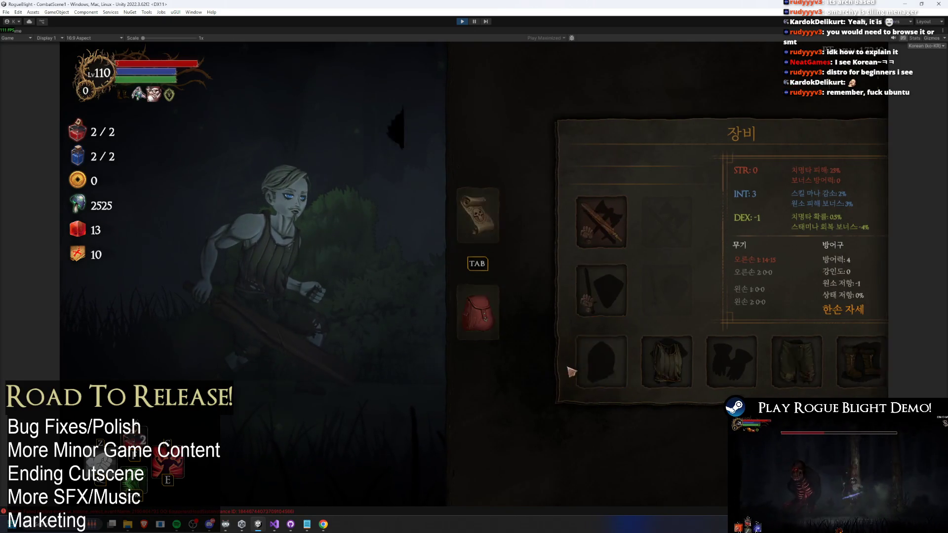
key(Escape)
click(464, 21)
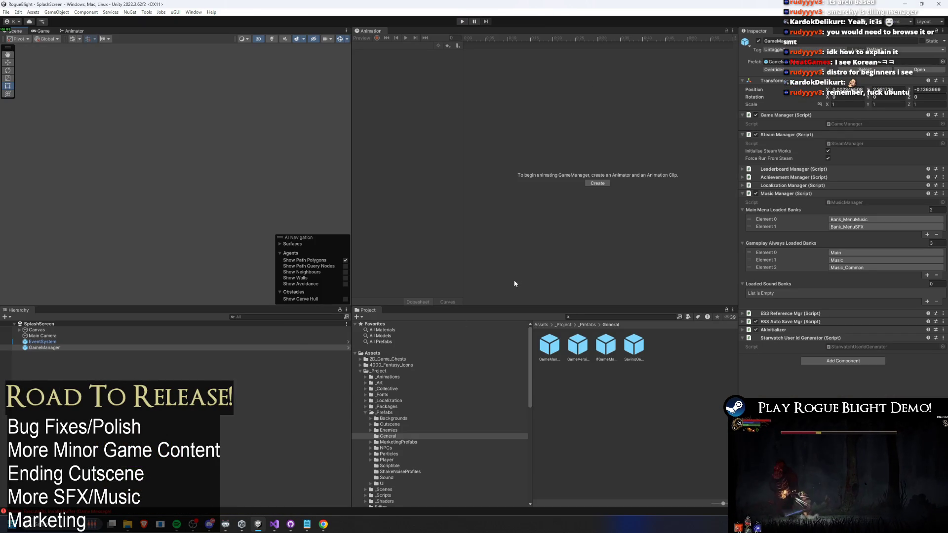
Undo a stray scene bank entry and open the GameManager prefab for editing
click(927, 275)
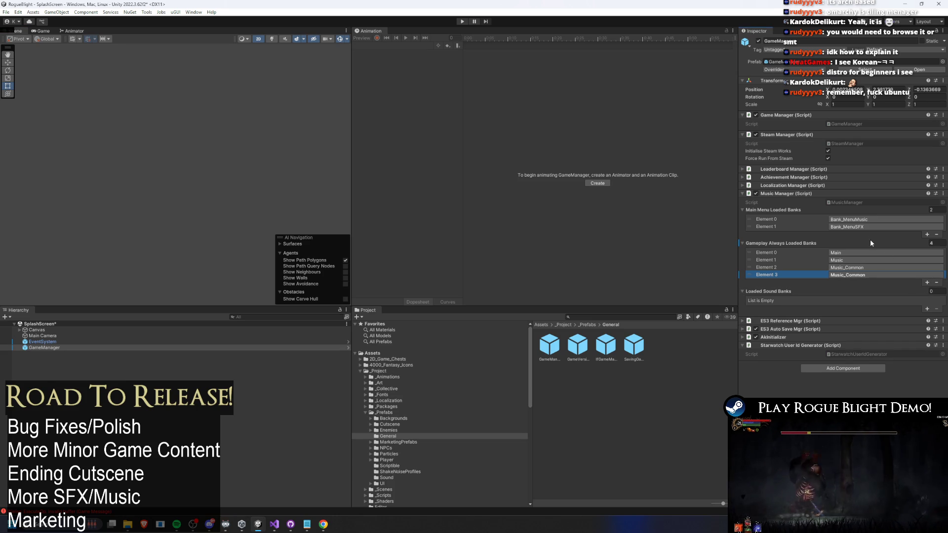
key(ctrl+z)
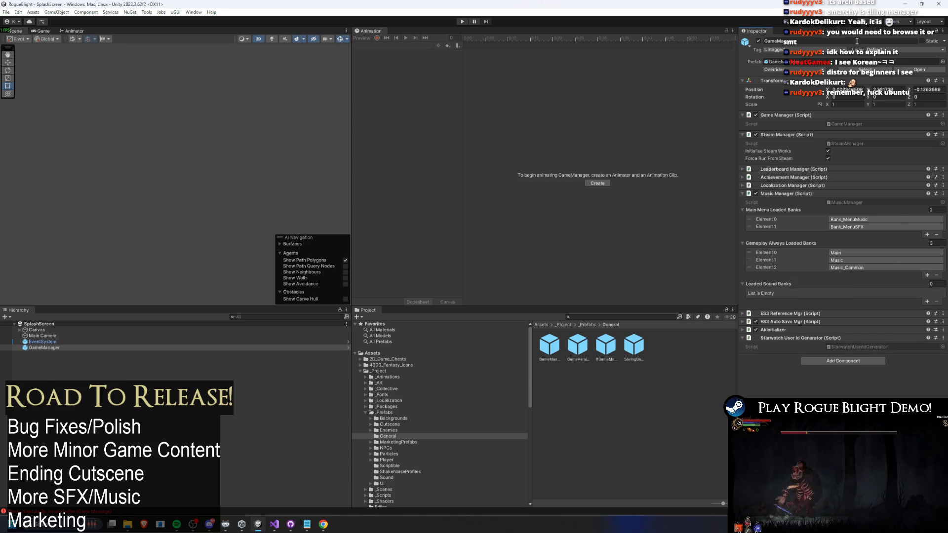
click(865, 70)
double_click(549, 346)
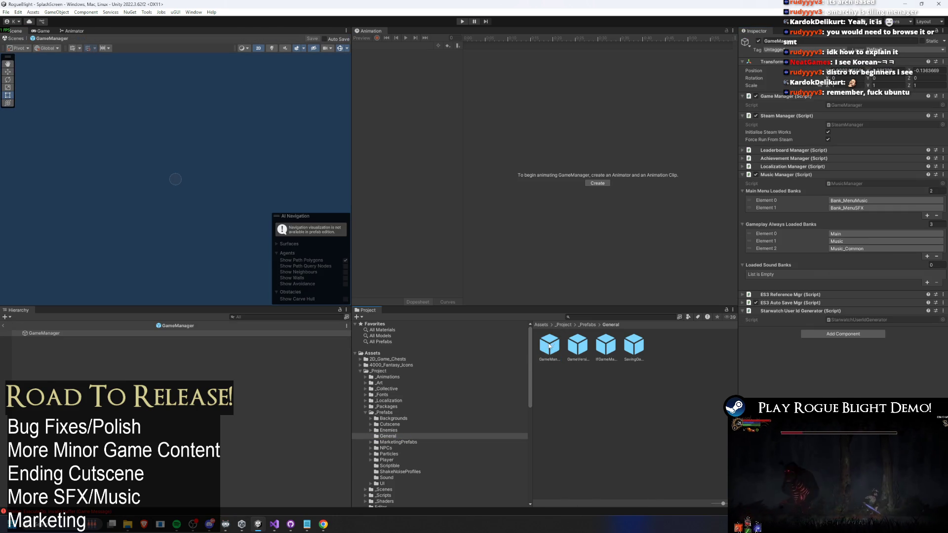
Set Element 3 of Gameplay Always Loaded Banks to Bank_MenuSFX, save the prefab, and play
click(927, 256)
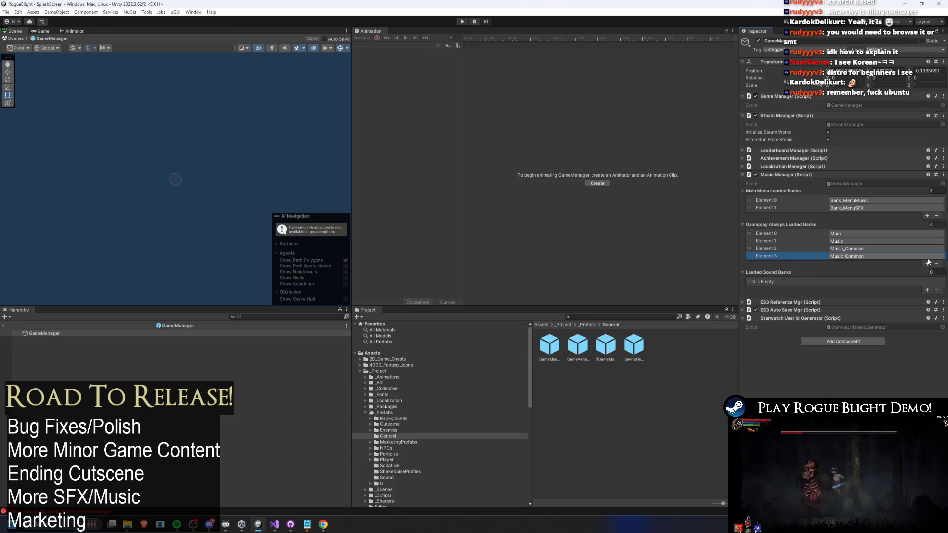
click(877, 257)
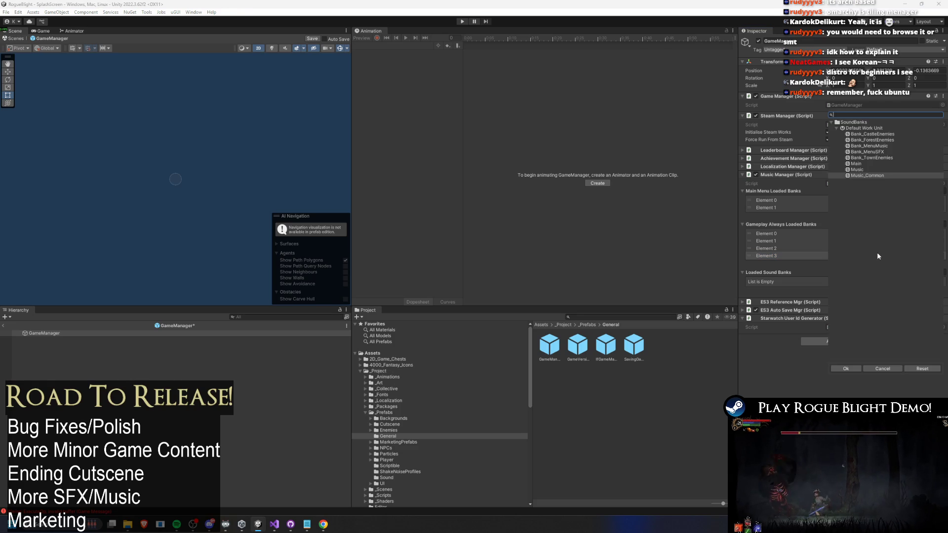
double_click(875, 152)
key(ctrl+s)
click(462, 22)
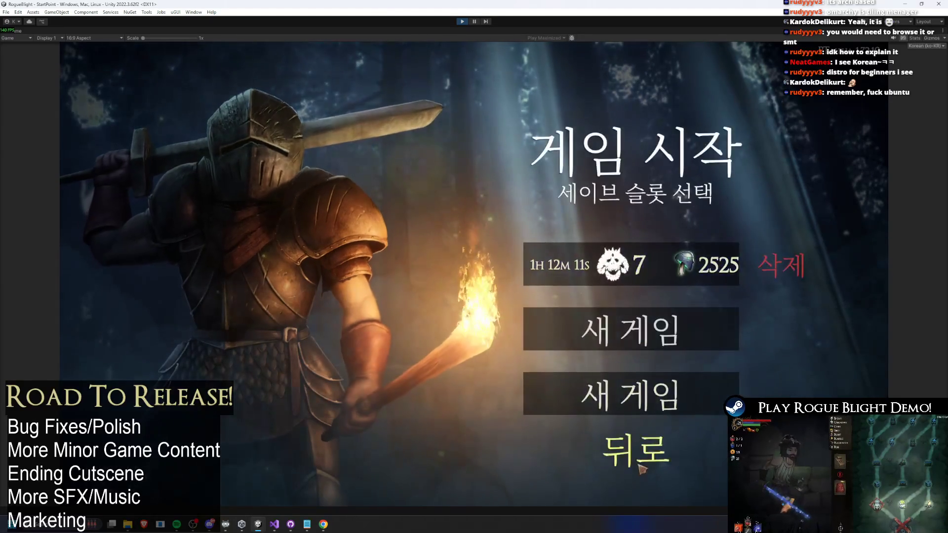
Restart play mode with GameManager selected and enter the saved run
click(462, 22)
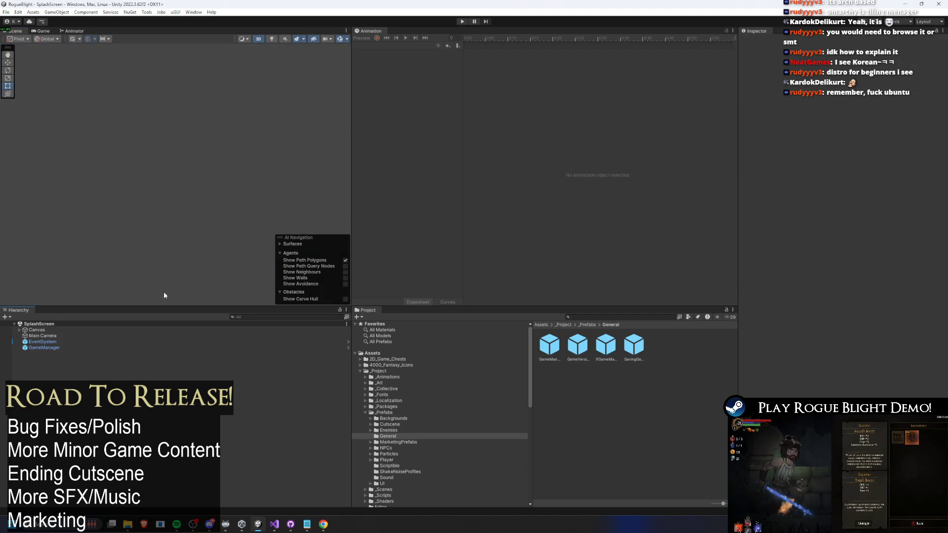
click(44, 348)
key(ctrl+p)
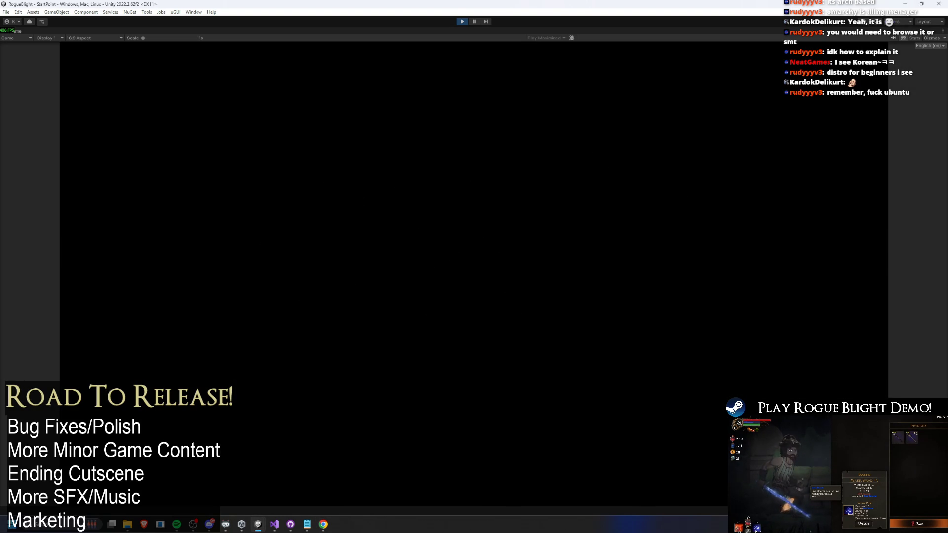
key(Return)
key(Return)
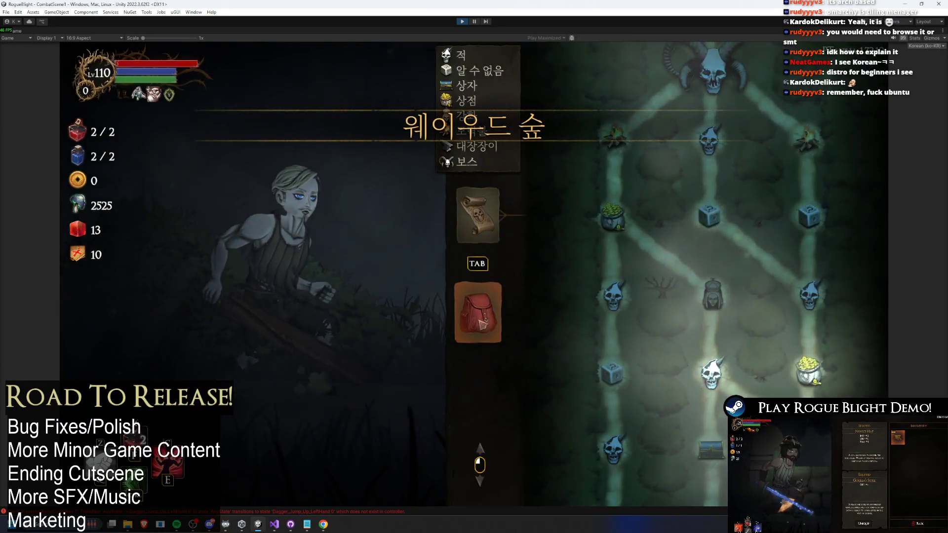
Toggle the equipment panel, then open the pause menu's audio settings and close them
click(481, 323)
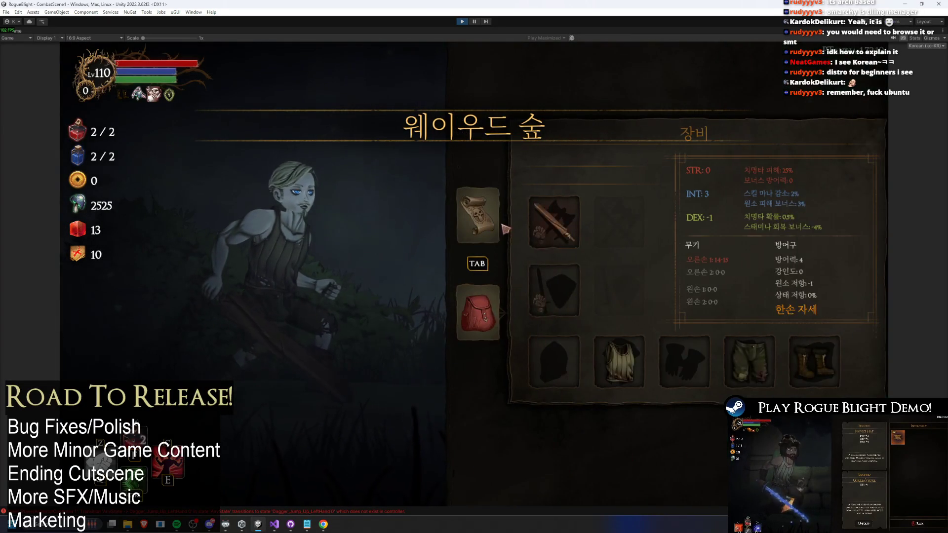
click(481, 323)
click(481, 324)
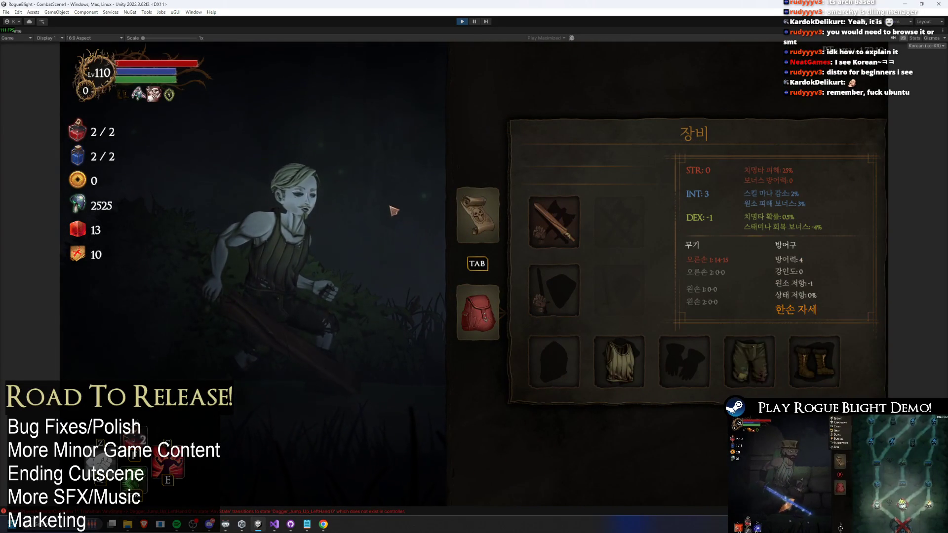
key(Escape)
click(468, 241)
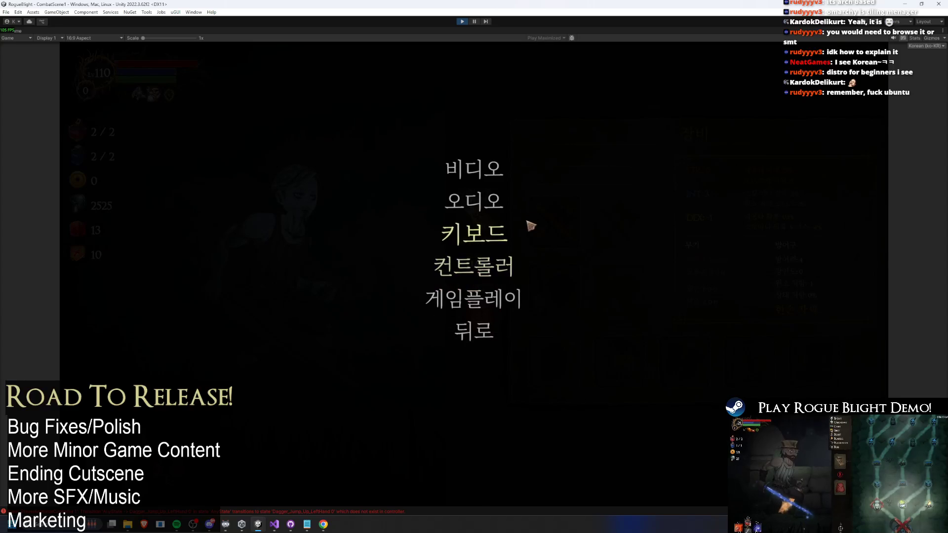
click(486, 201)
key(Escape)
key(Escape)
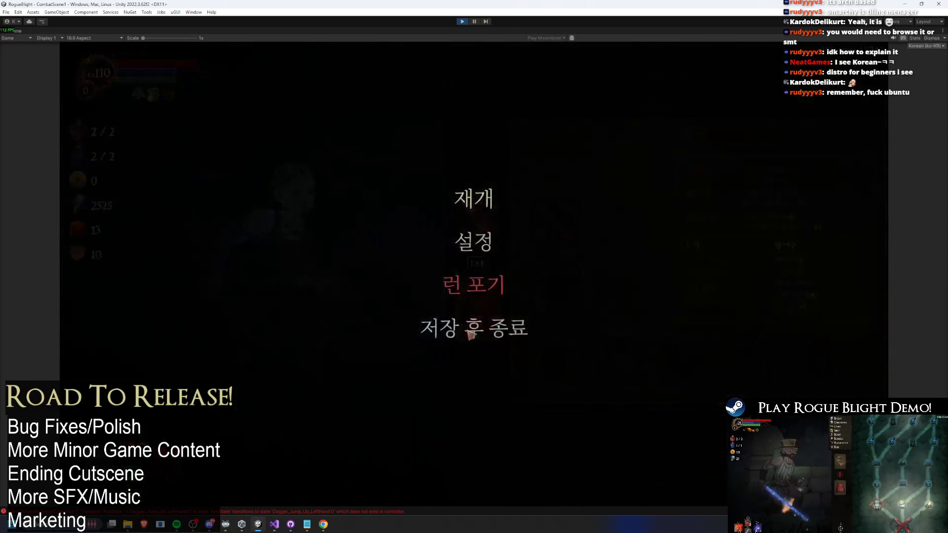
Save and quit to the title menu, then stop the game
click(471, 323)
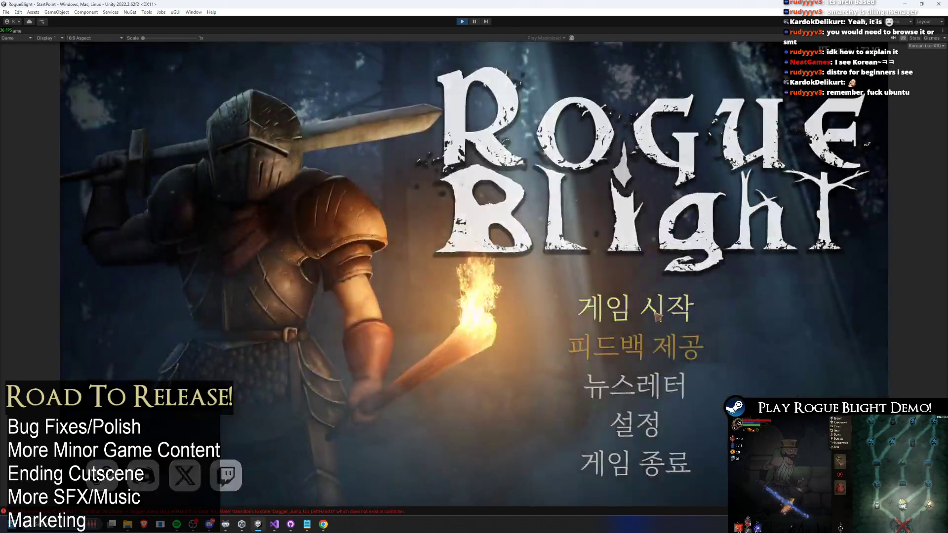
click(583, 311)
key(Escape)
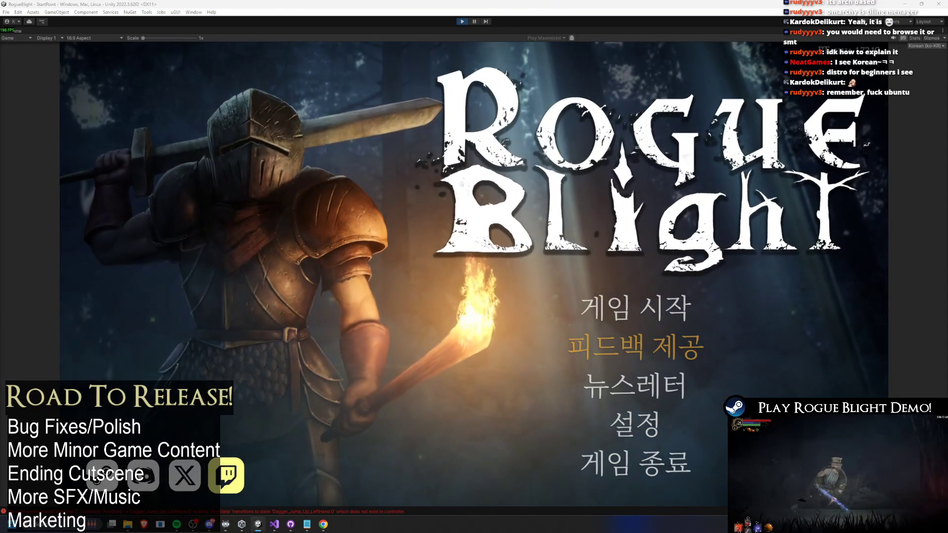
click(462, 21)
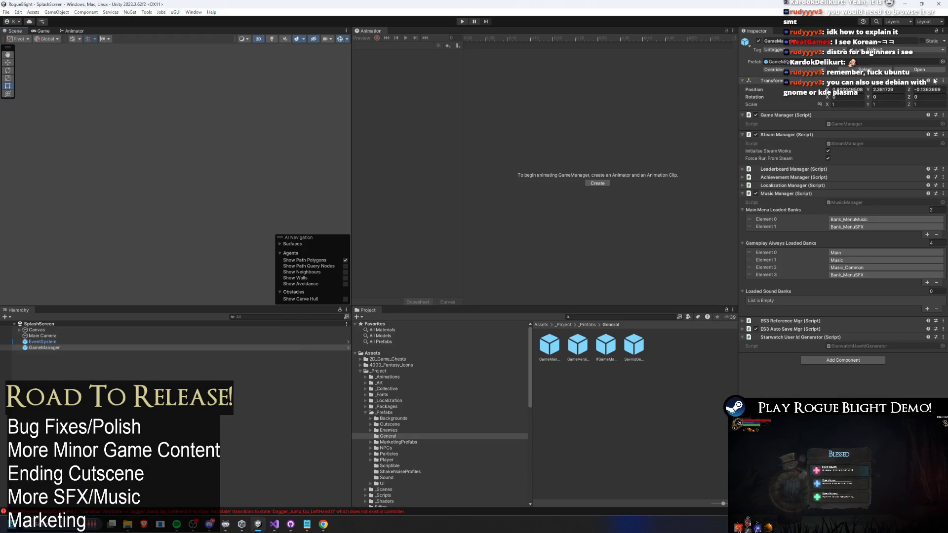
Open the GameManager prefab and locate the MusicManager script, glancing at the Visual Studio notes
click(919, 70)
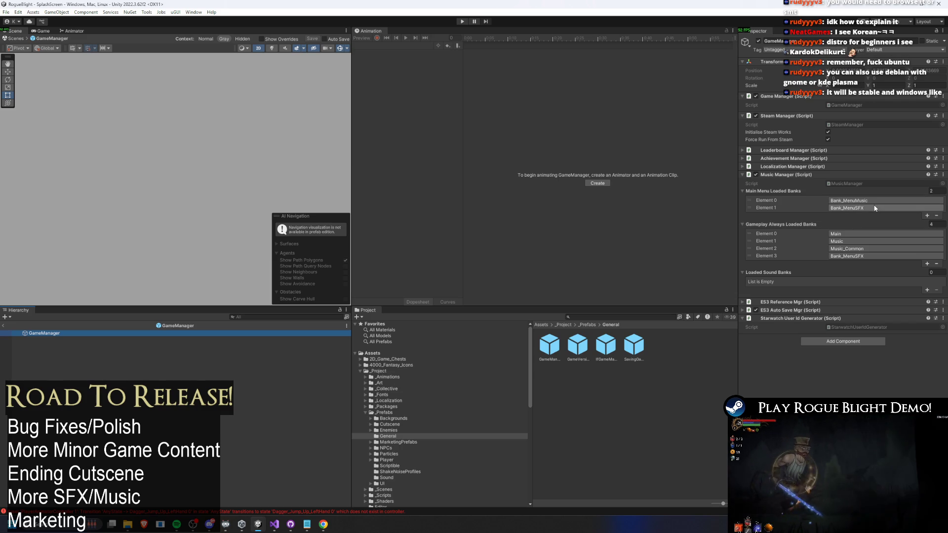
click(868, 184)
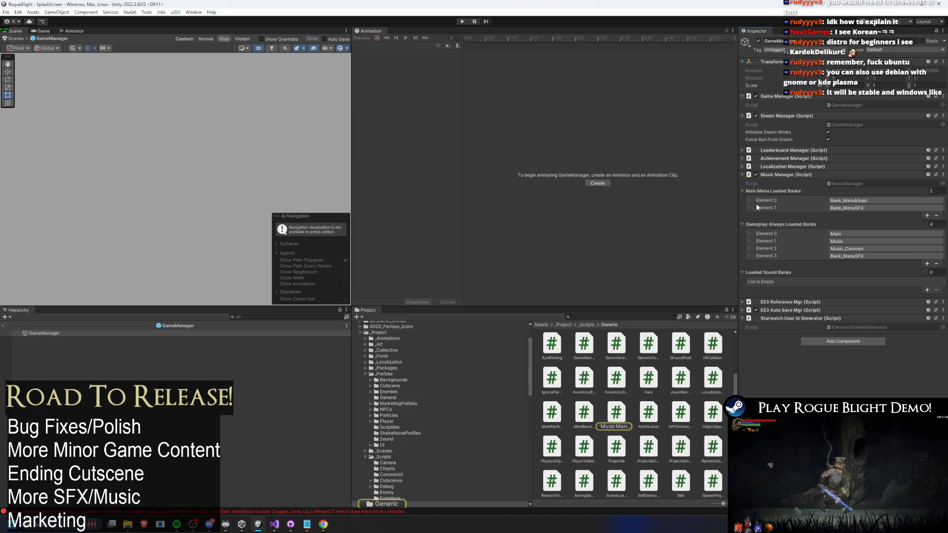
key(alt+Tab)
key(alt+Tab)
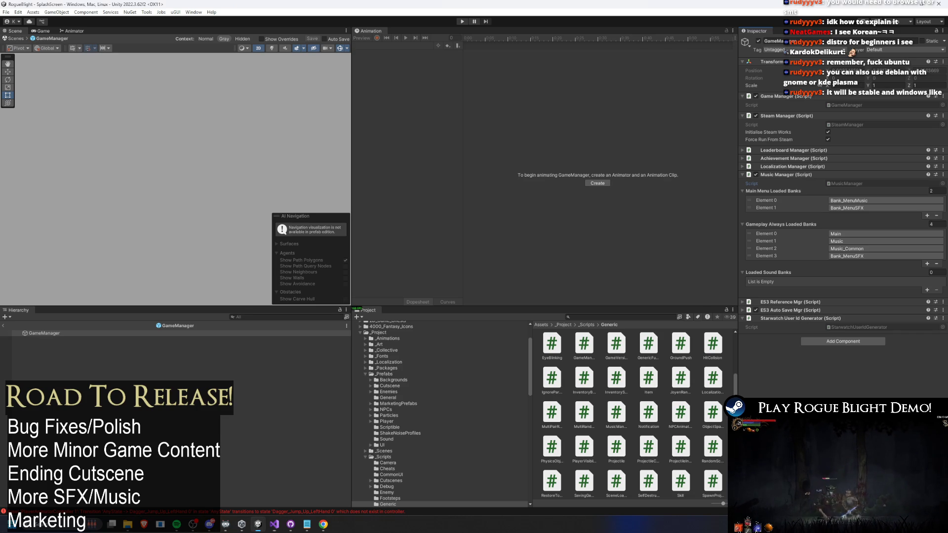
Exit Prefab Mode back to the SplashScreen scene and start play mode
click(163, 332)
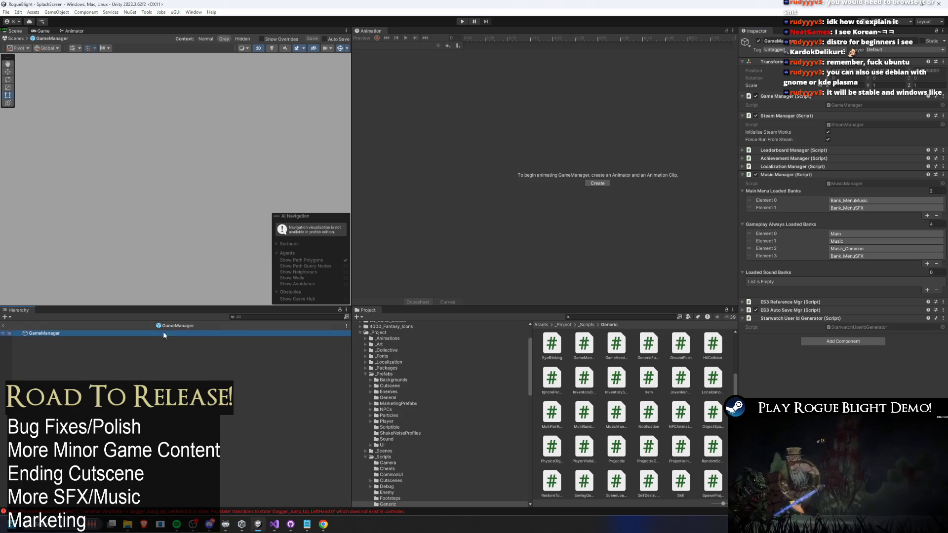
click(4, 327)
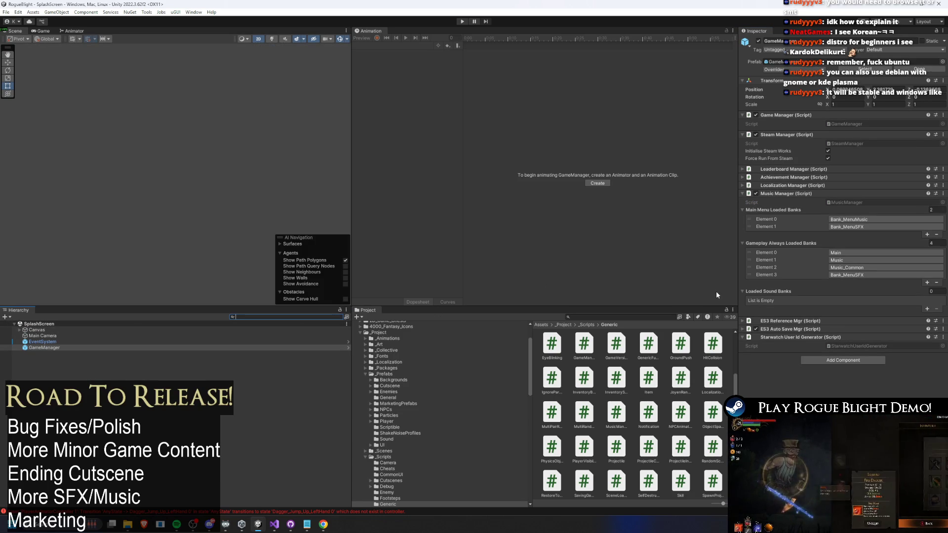
click(595, 317)
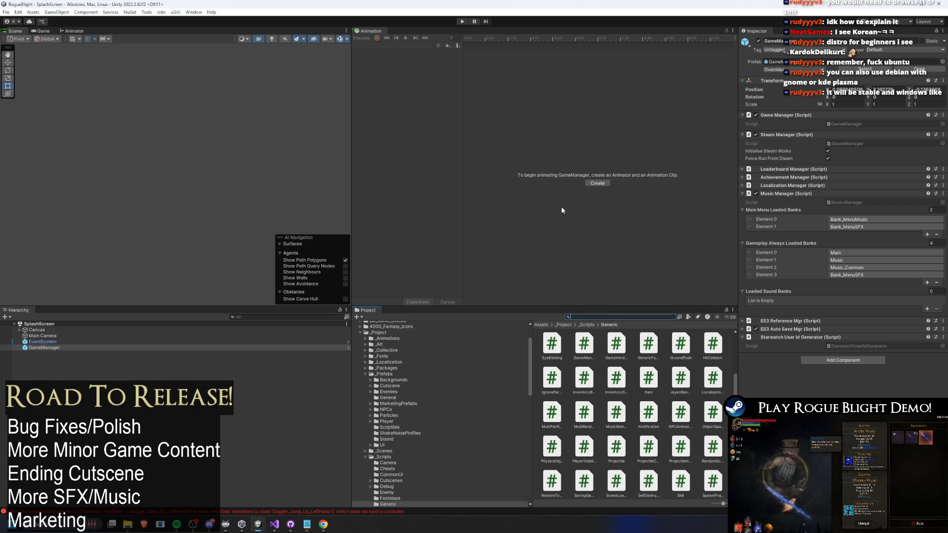
click(461, 22)
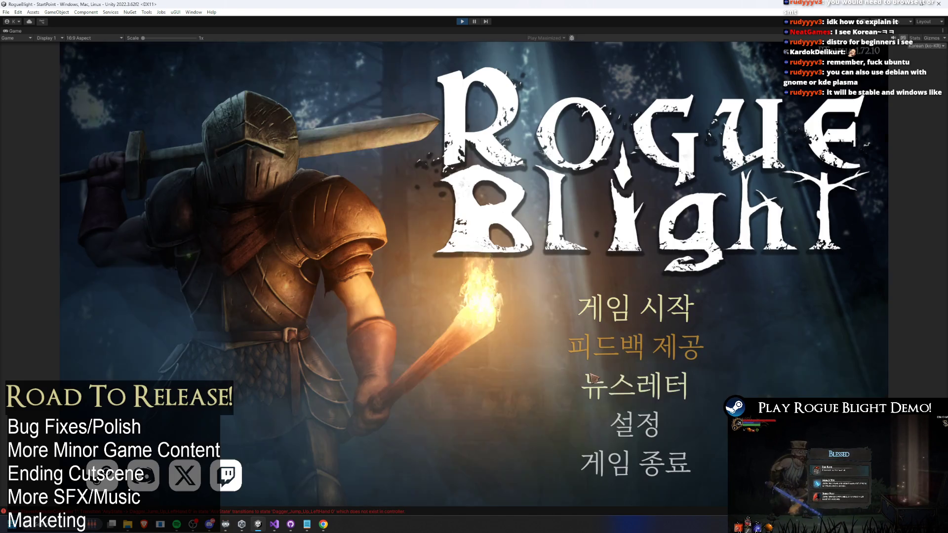
Drag the music volume slider in the game's audio settings down and back
click(660, 419)
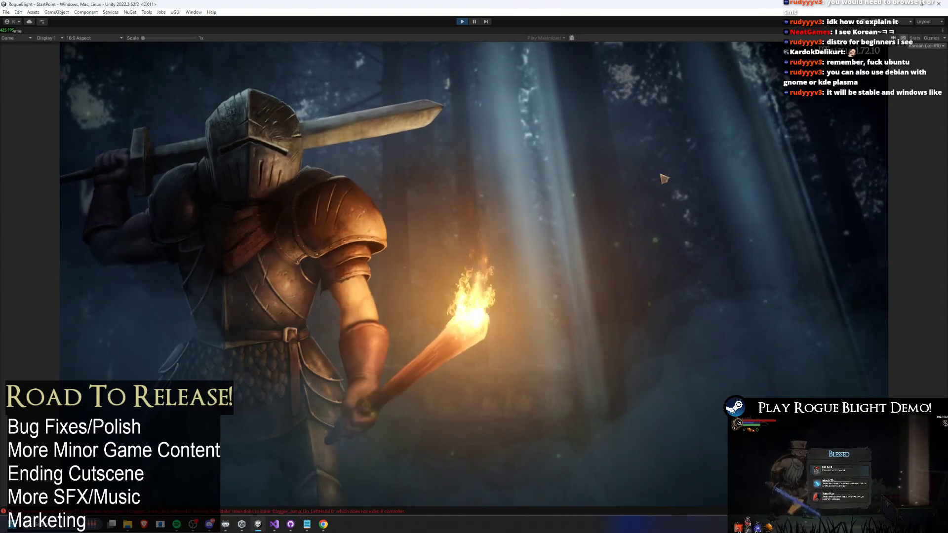
click(657, 180)
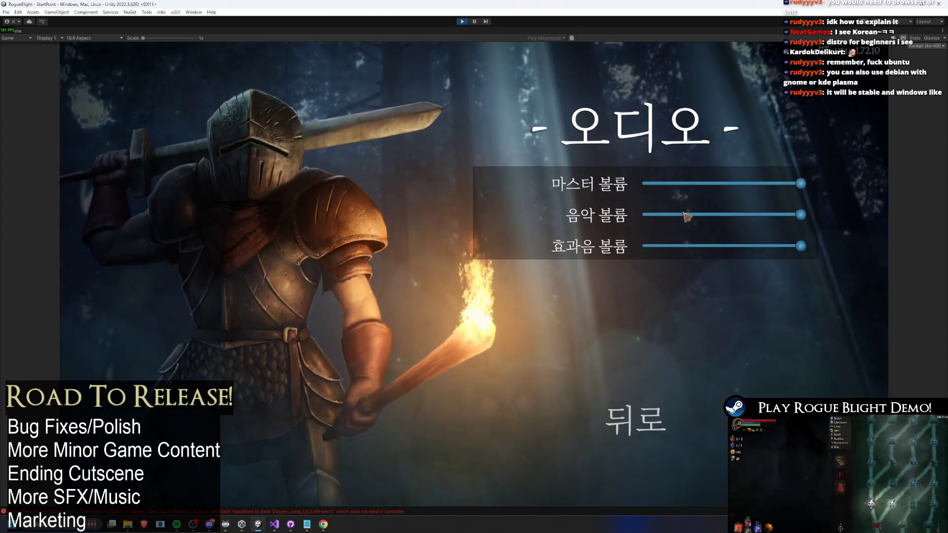
click(736, 214)
drag(736, 214, 810, 214)
Return through the settings menu to the main menu and pause the game
click(637, 437)
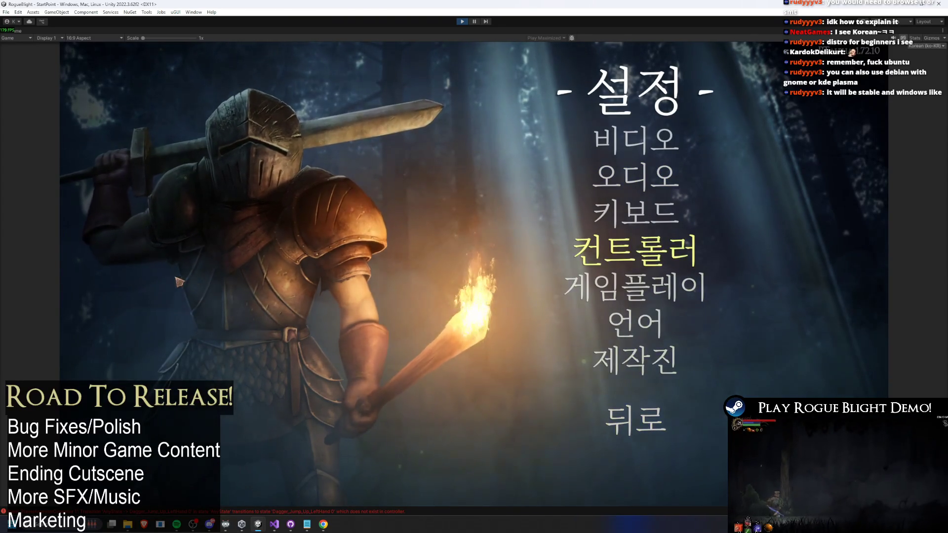
key(Down)
key(Down)
key(Down)
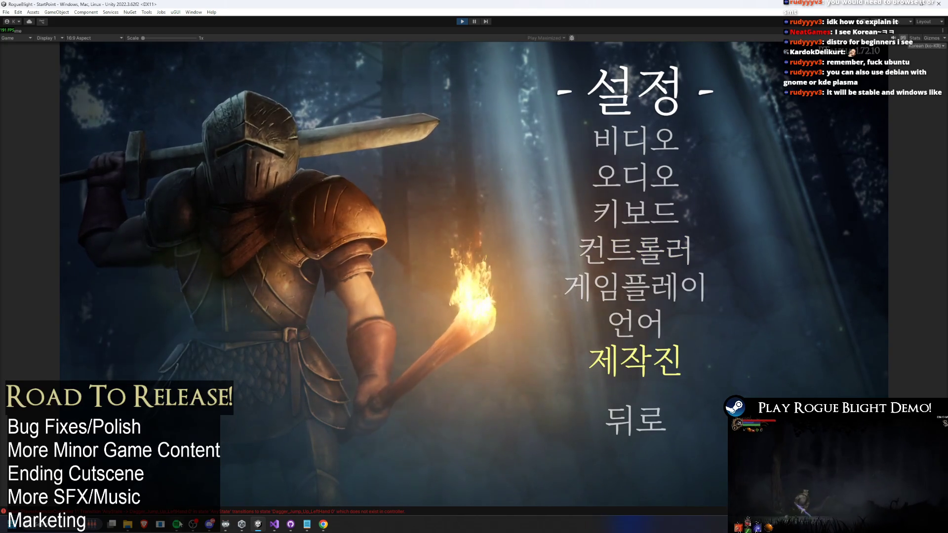
mouse_move(177, 523)
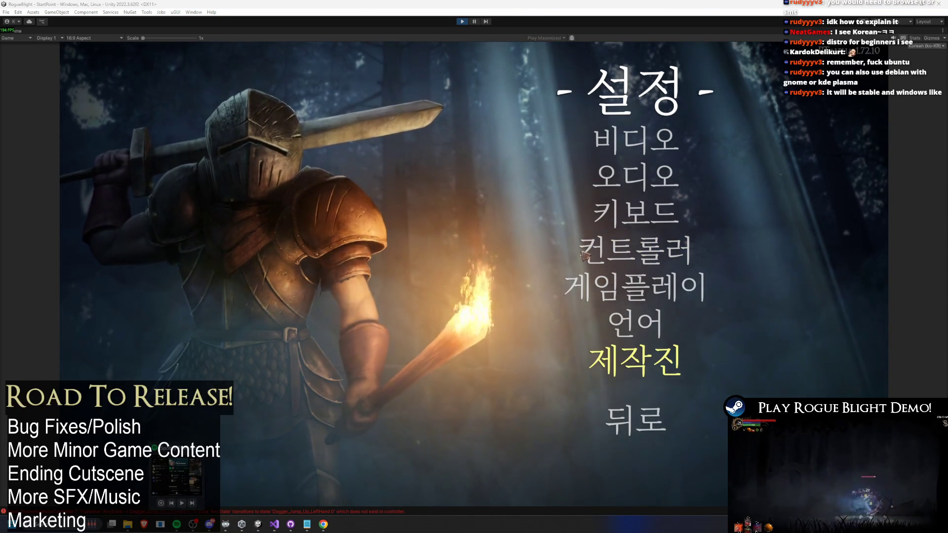
click(642, 419)
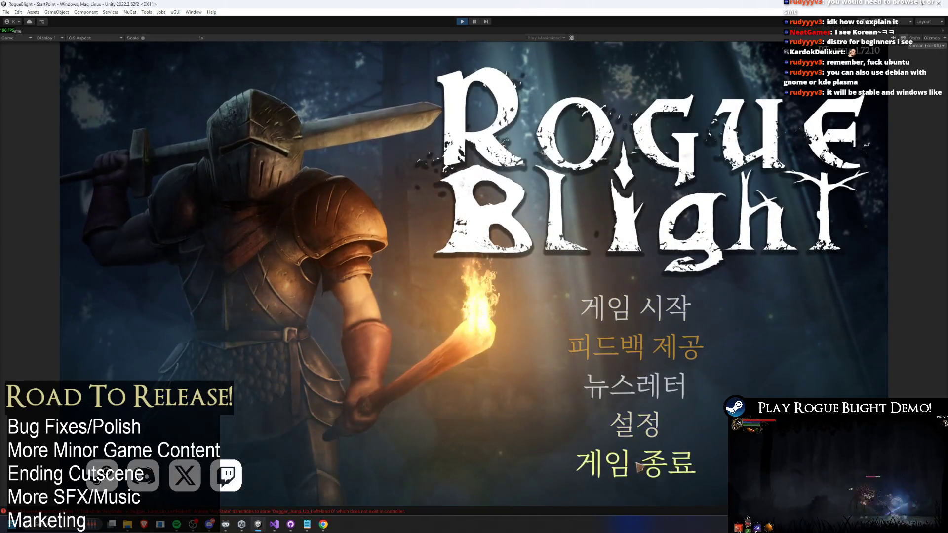
click(473, 22)
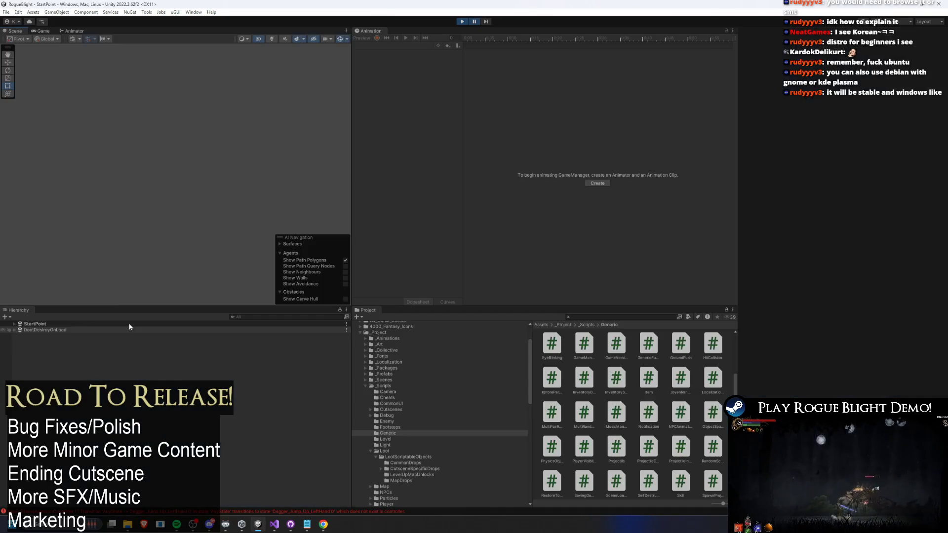
Search the Hierarchy for 'game ma', inspect the running GameManager's loaded banks, then stop
text(gam)
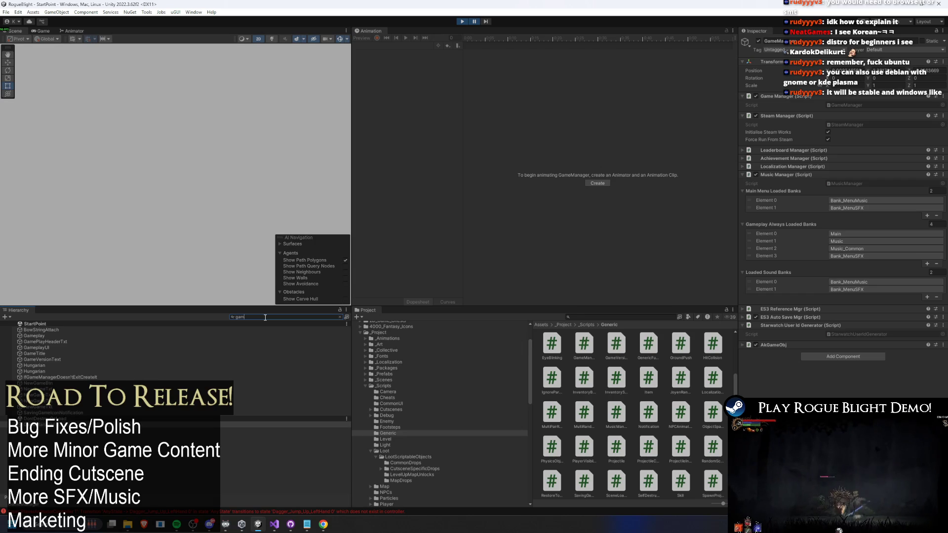
text(e mana)
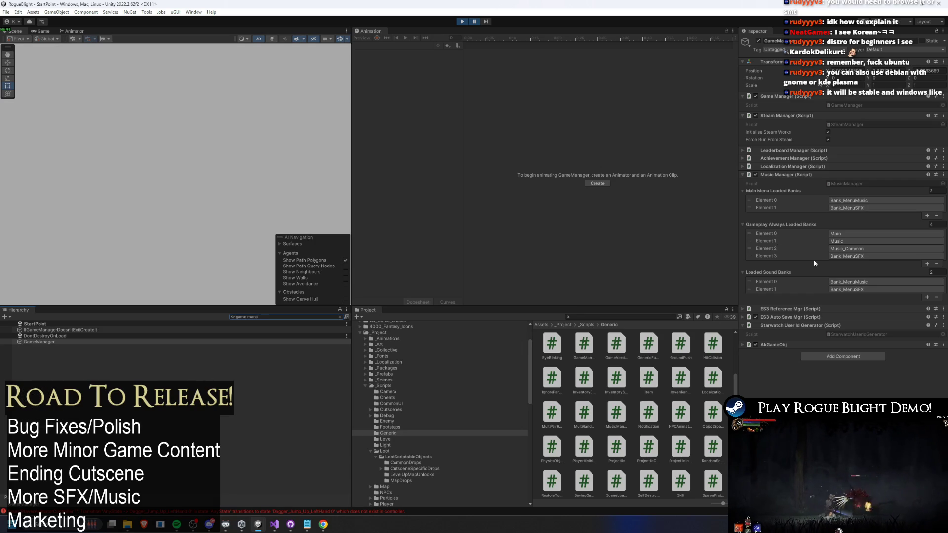
click(48, 342)
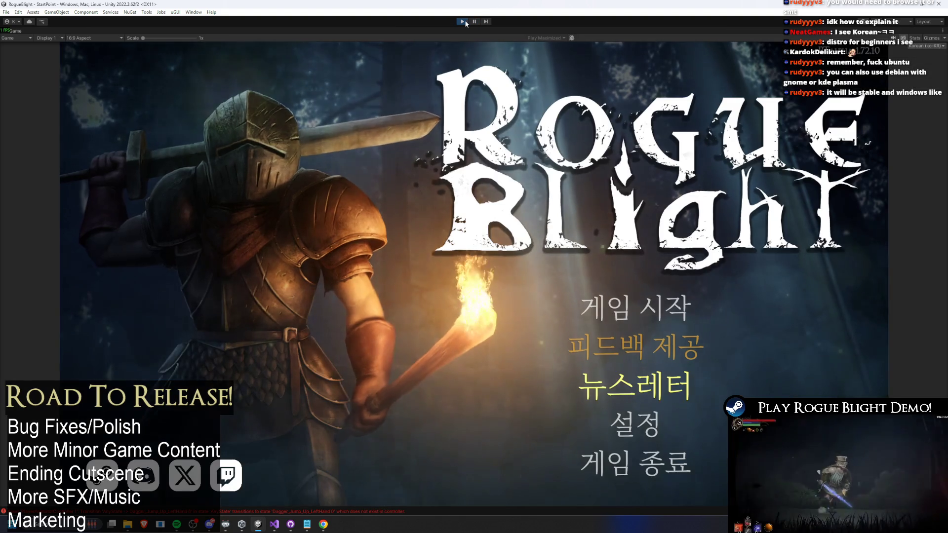
click(463, 21)
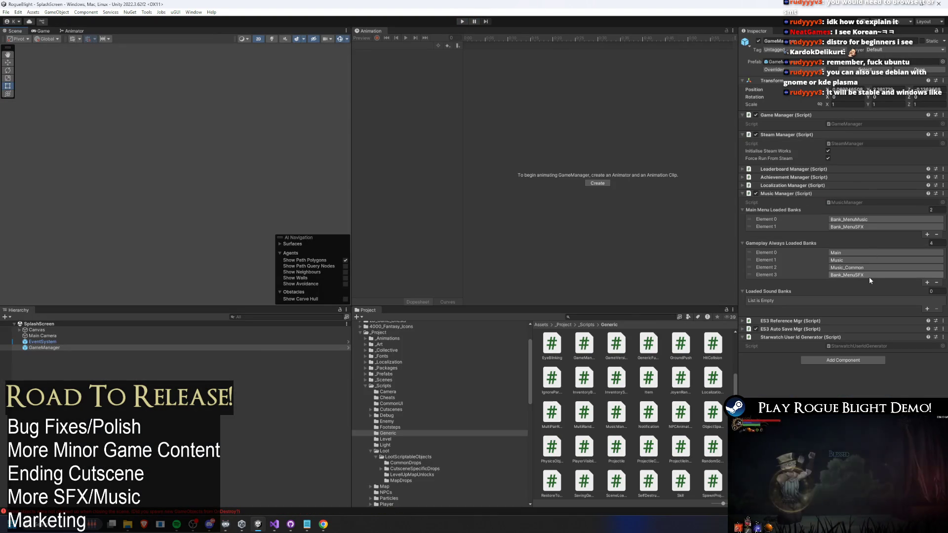
Delete the Bank_MenuSFX Element 3 entry from the gameplay banks and replay the game
click(769, 273)
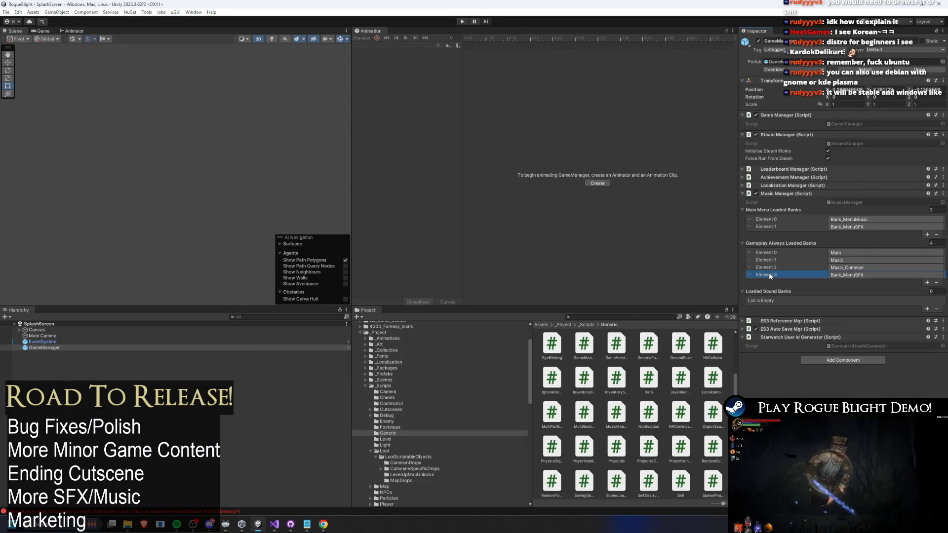
click(936, 283)
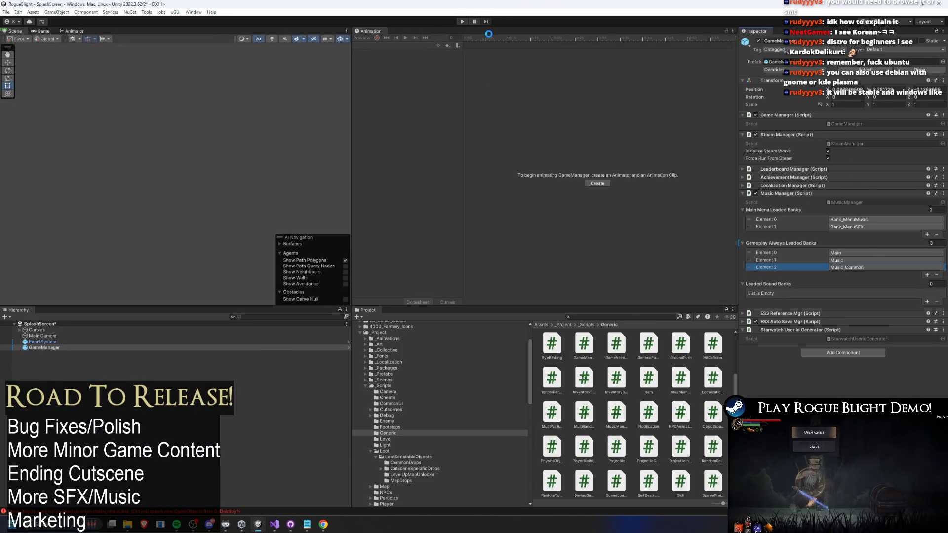
click(458, 20)
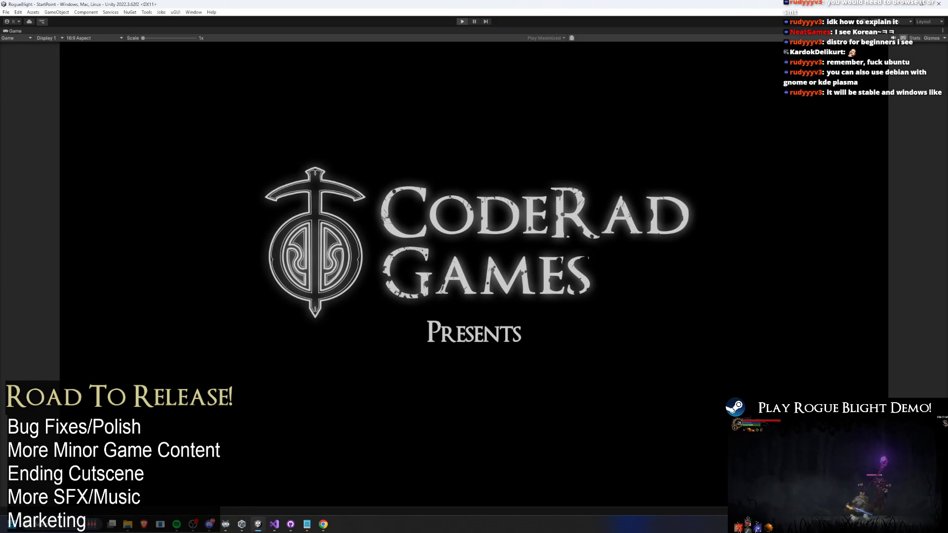
Exit Play mode and select GameManager in the SplashScreen hierarchy
click(462, 22)
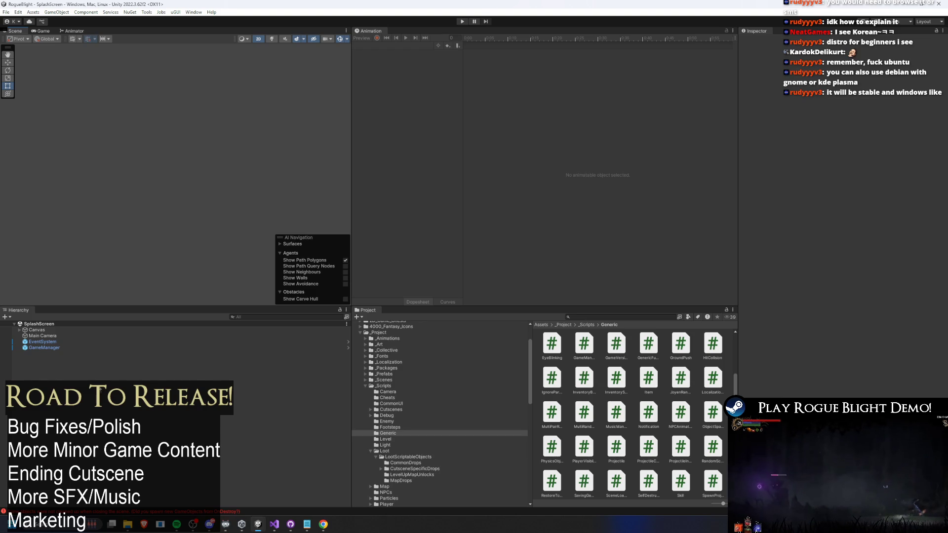
click(43, 347)
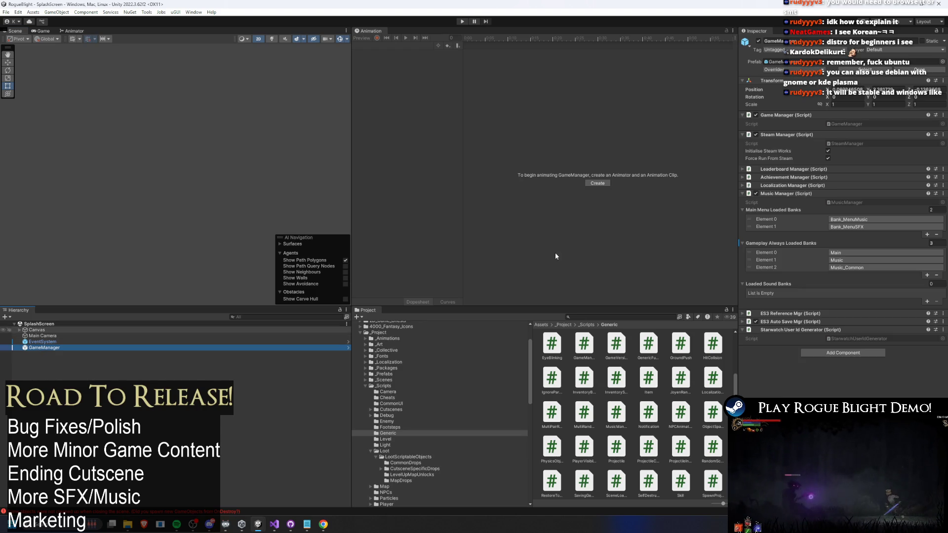
Revert GameManager's Music Manager gameplay banks list to the prefab value
right_click(786, 196)
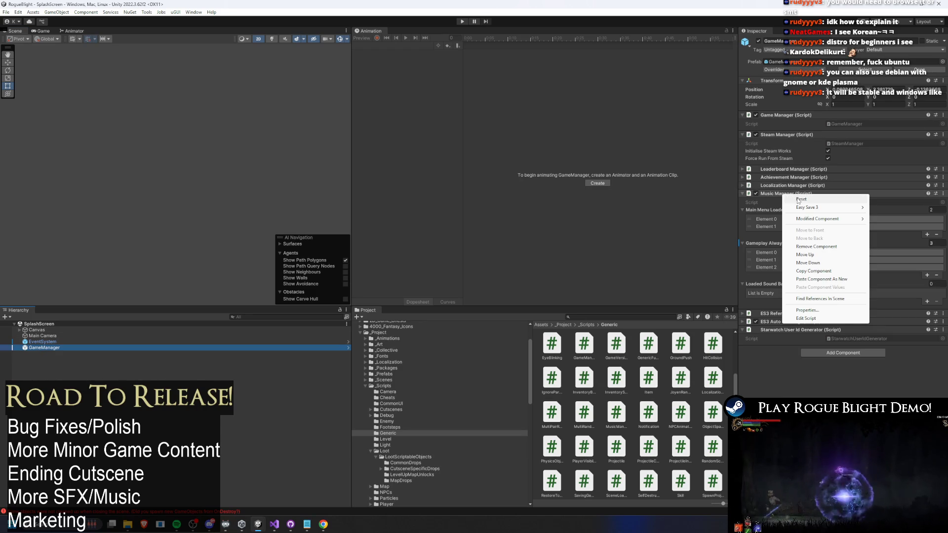
right_click(769, 244)
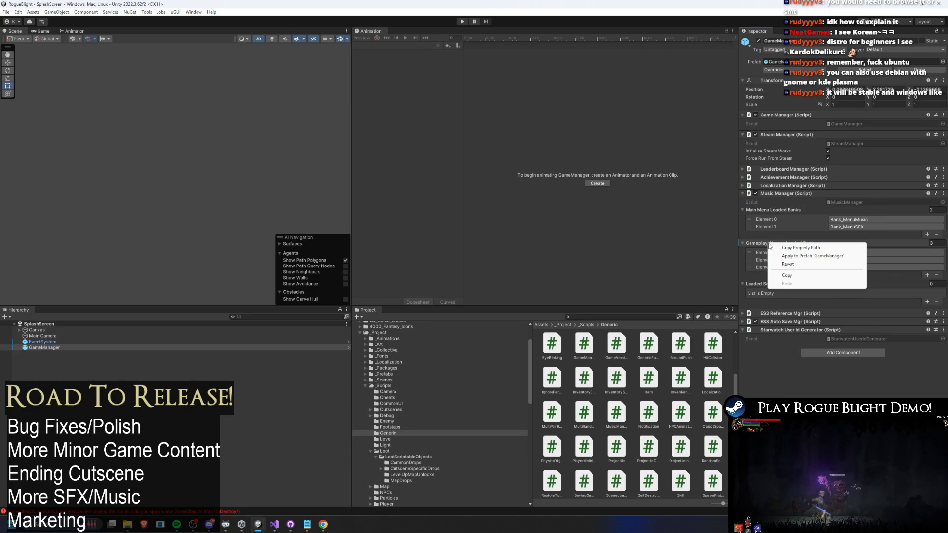
click(790, 264)
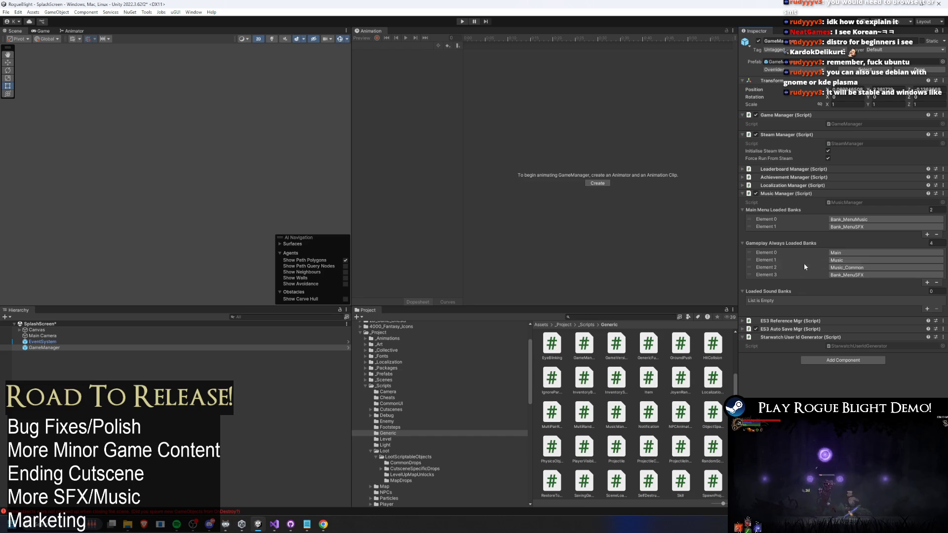
right_click(773, 213)
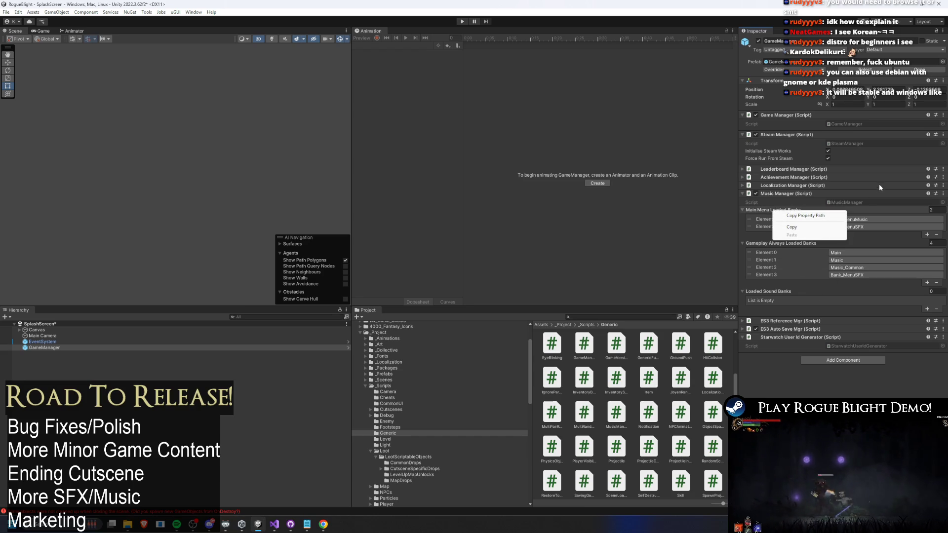
Open the GameManager prefab, then reopen the SplashScreen scene, dismissing the modified-prefab prompt
click(865, 69)
click(865, 69)
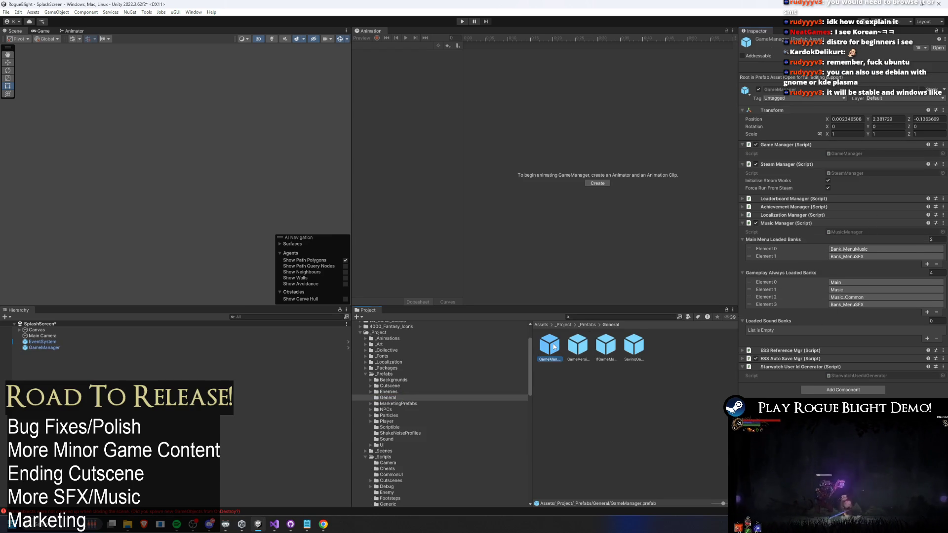
double_click(554, 347)
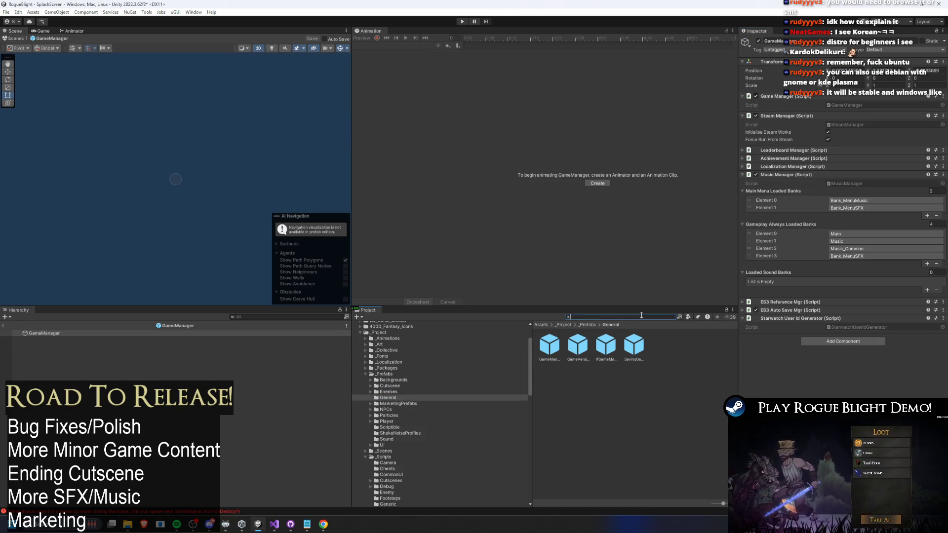
text(s)
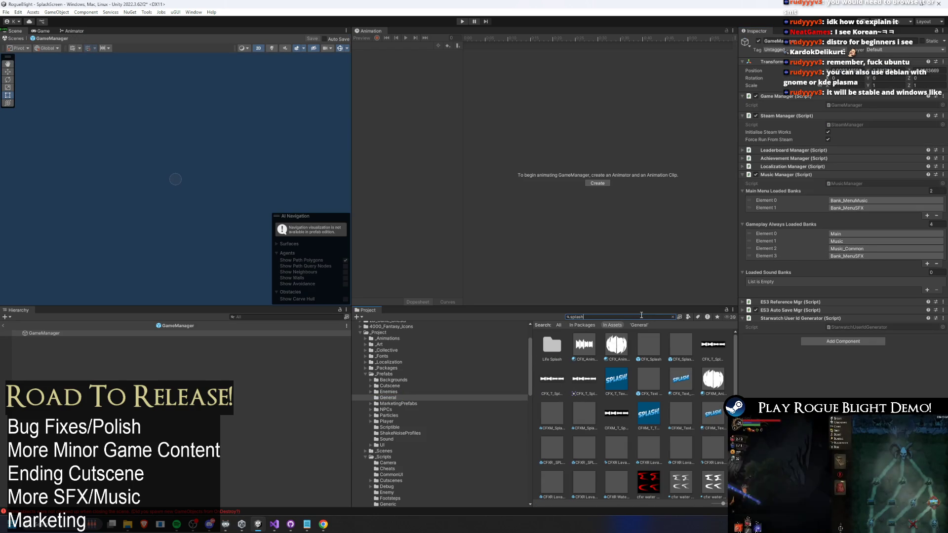
text(plash sc)
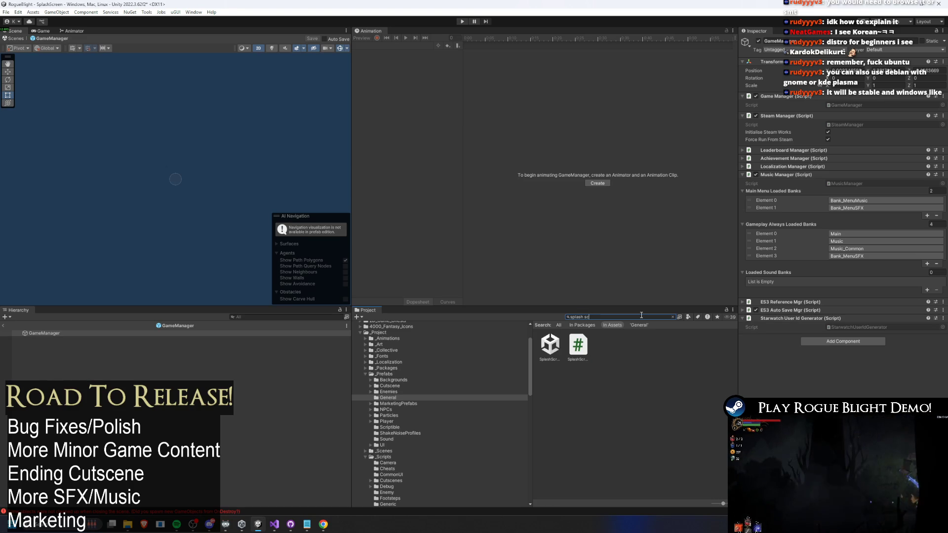
double_click(549, 345)
key(Return)
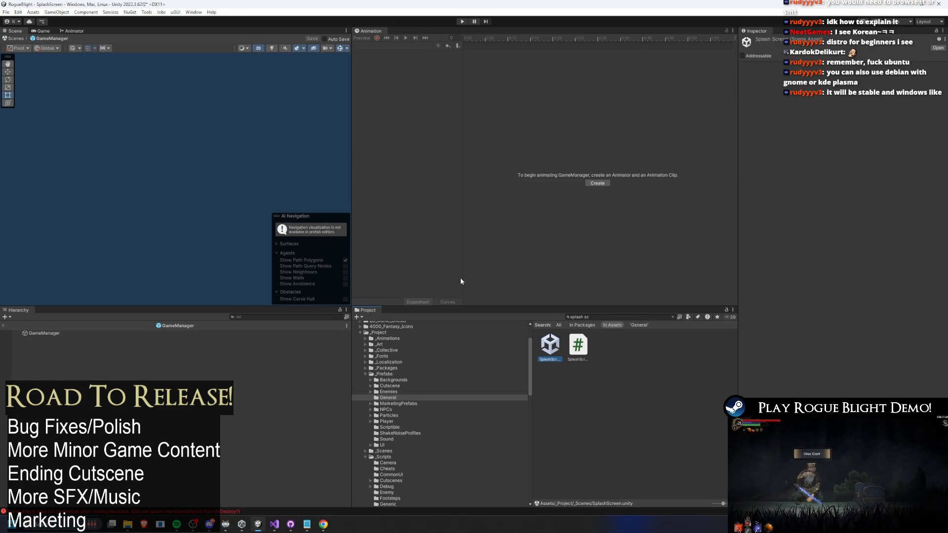
Copy GameManager's Loaded Sound Banks list and start the game in Play mode
click(51, 349)
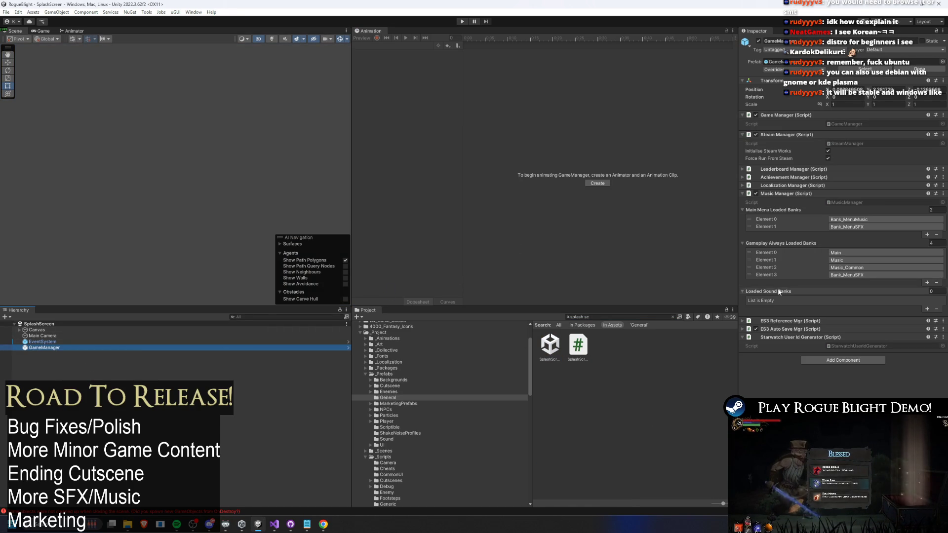
right_click(772, 246)
right_click(769, 212)
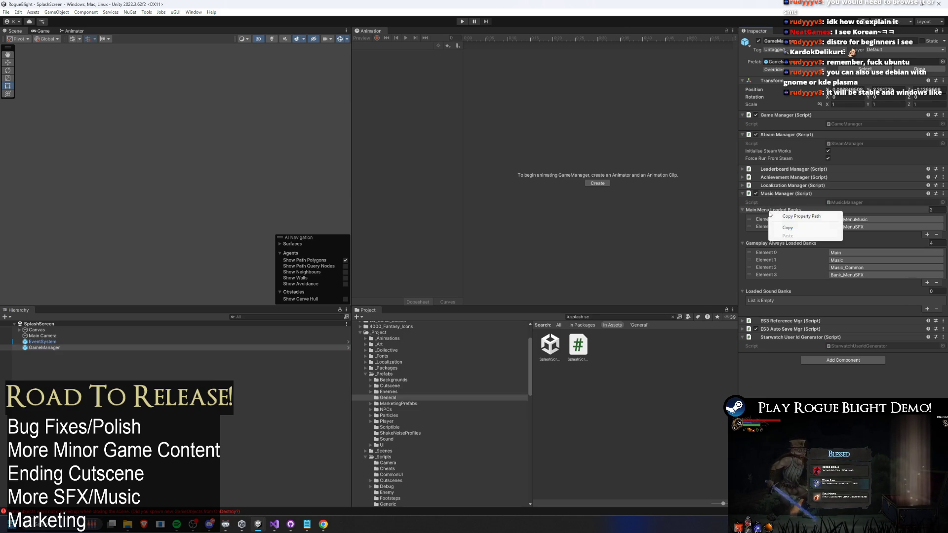
right_click(768, 291)
click(782, 305)
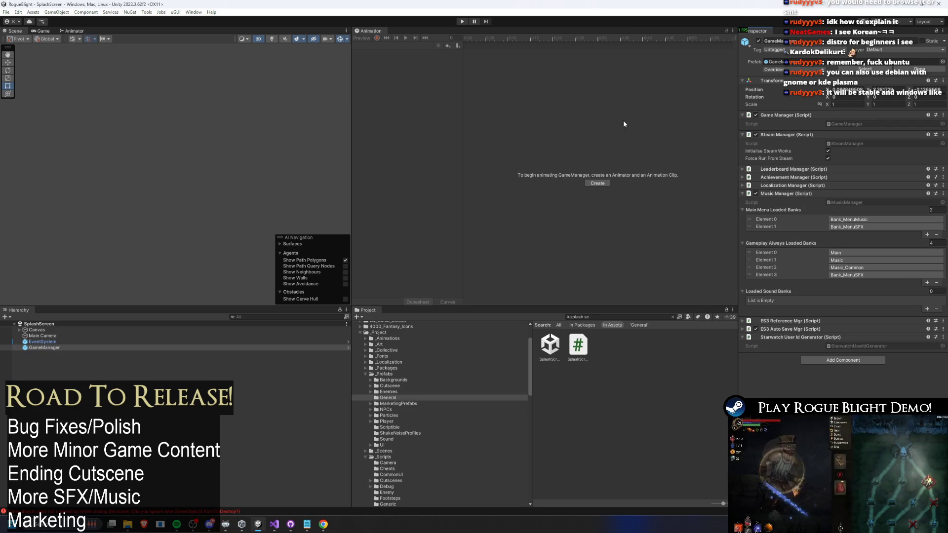
click(462, 22)
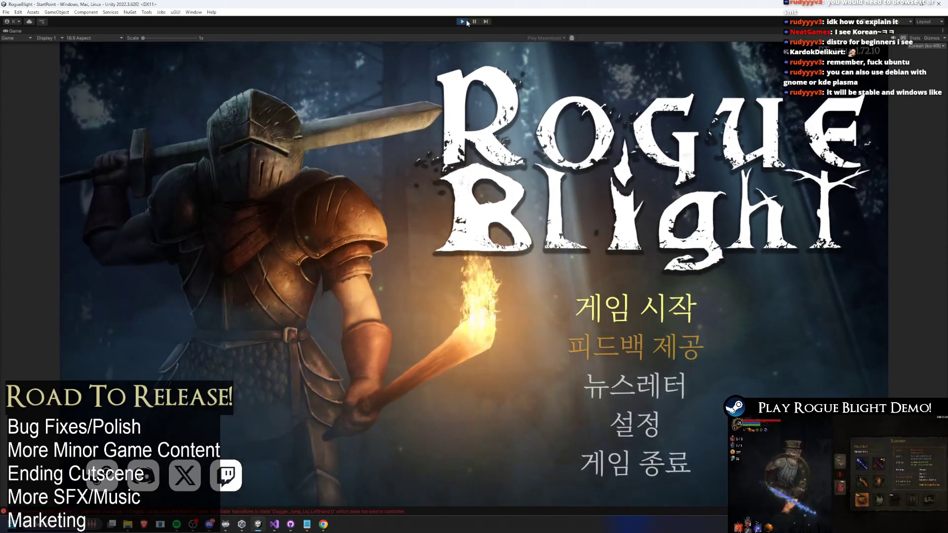
Browse the game's 설정 video and audio screens, then return to the main menu
click(635, 423)
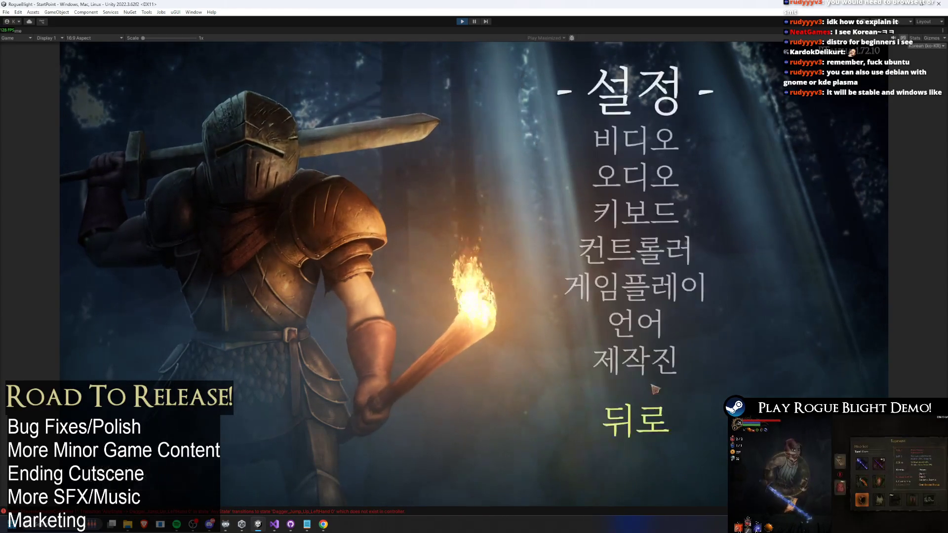
click(652, 127)
click(741, 355)
click(659, 178)
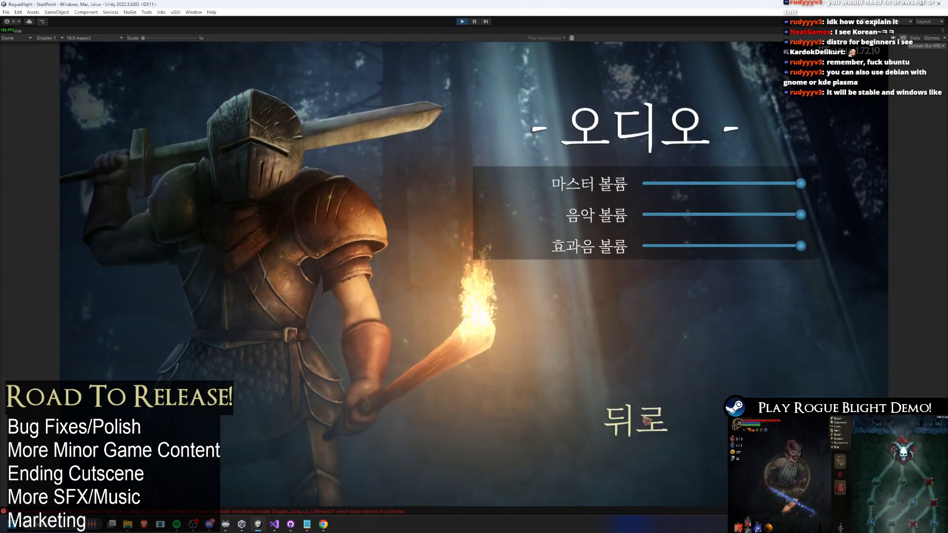
click(644, 425)
click(644, 424)
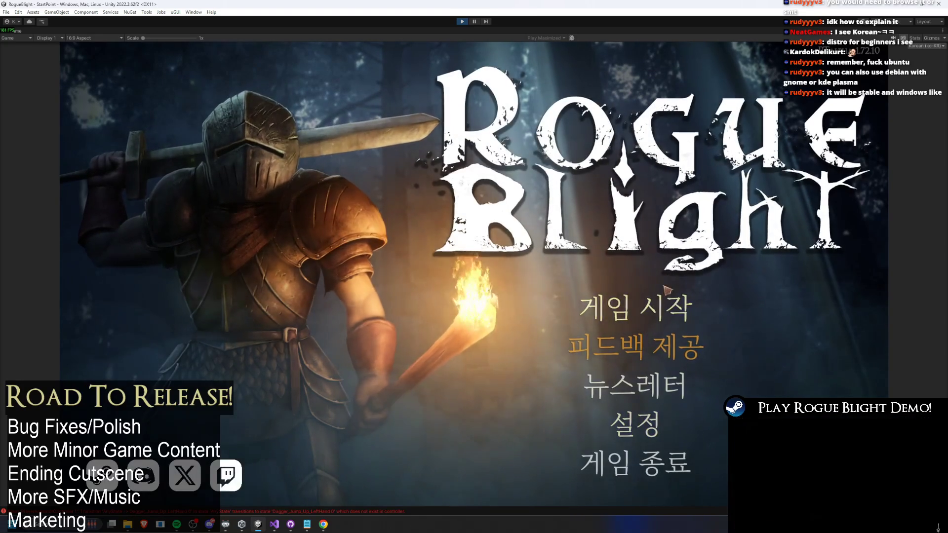
Load the first save slot, toggle the inventory and equipment panels, then stop Play mode
click(668, 305)
click(652, 263)
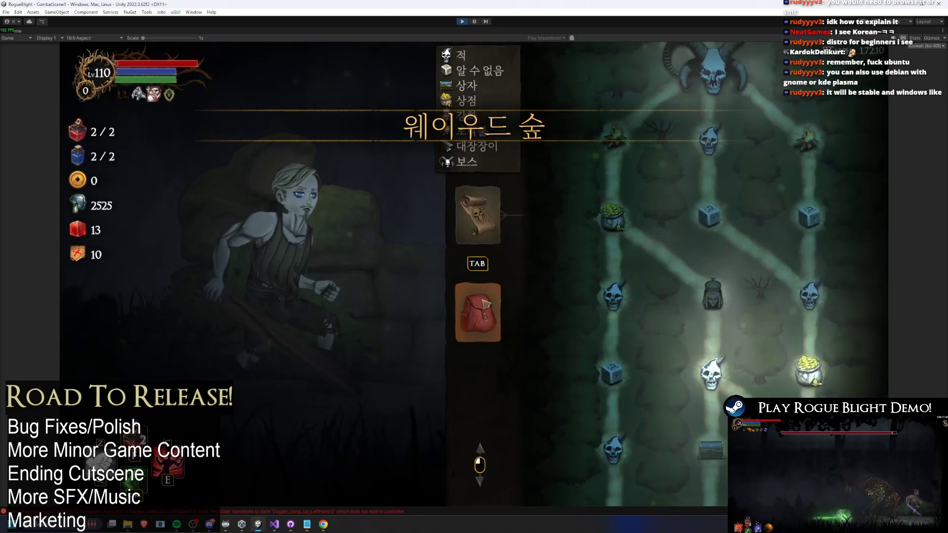
click(484, 302)
click(491, 306)
click(494, 309)
click(476, 217)
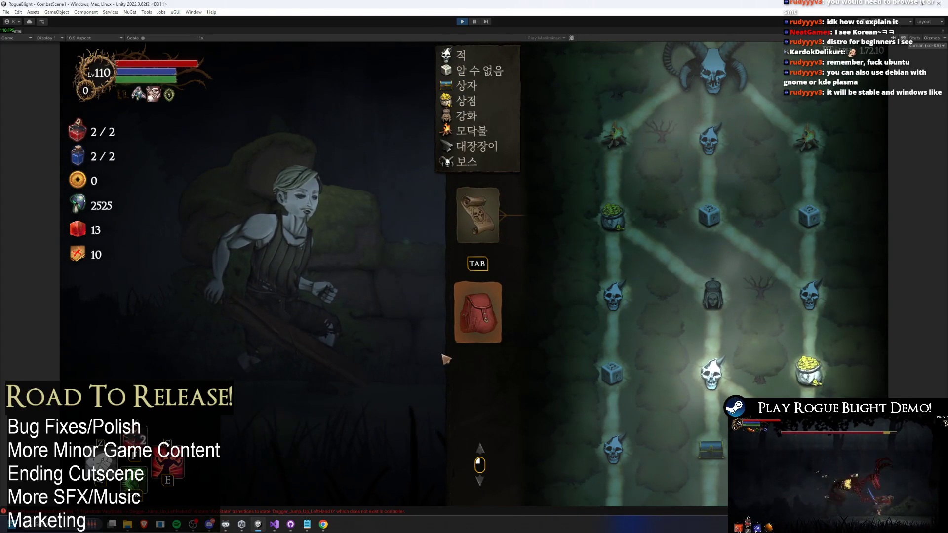
click(478, 311)
click(461, 22)
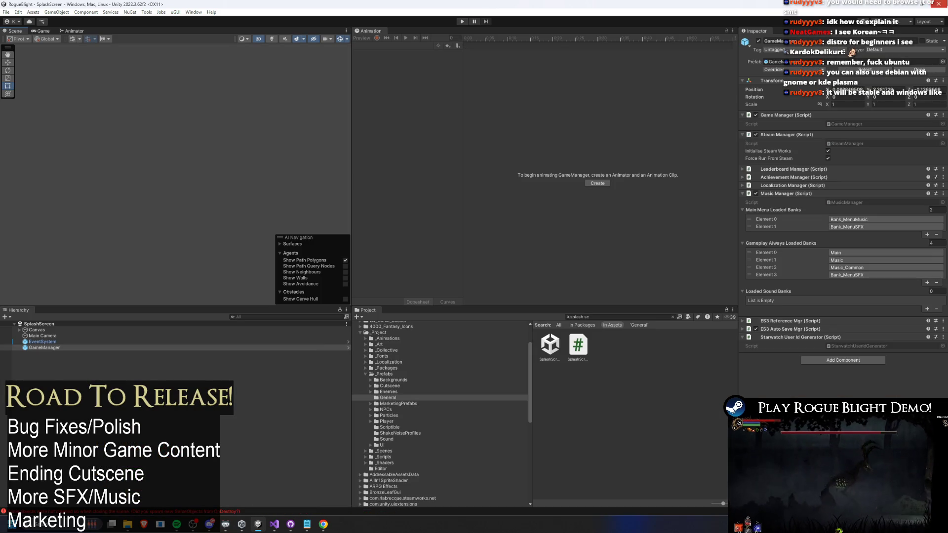
Glance at GitHub Desktop and Unity Hub, then start the game in Unity's Play mode
mouse_move(238, 522)
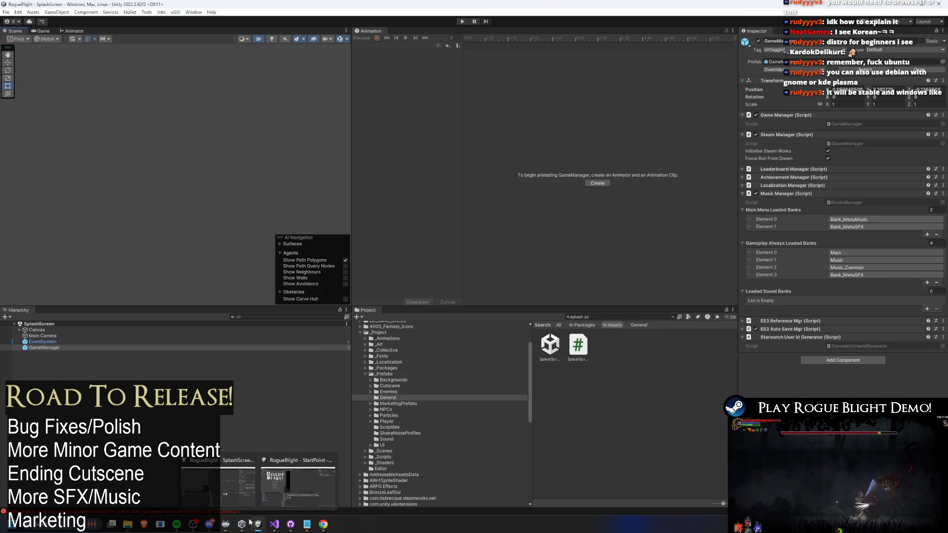
click(263, 473)
click(264, 472)
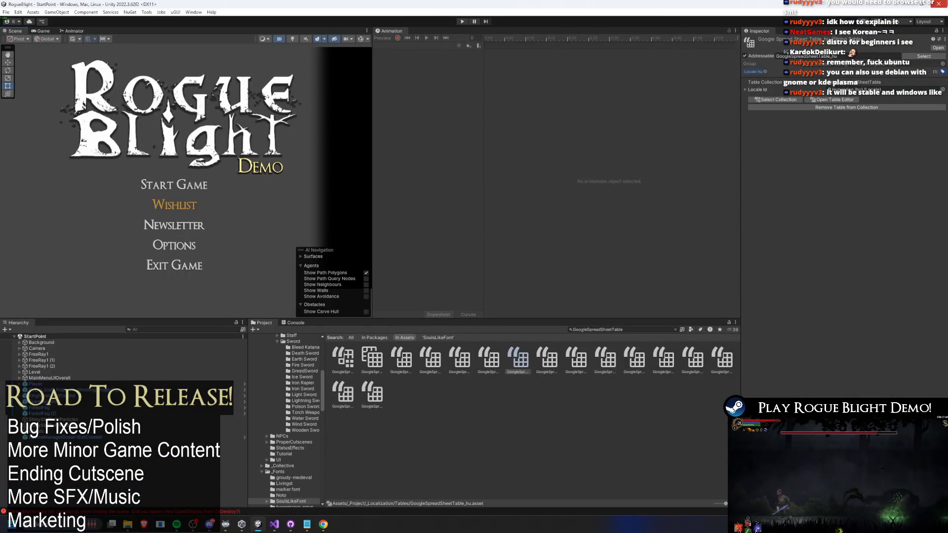
click(242, 524)
text(splash sc)
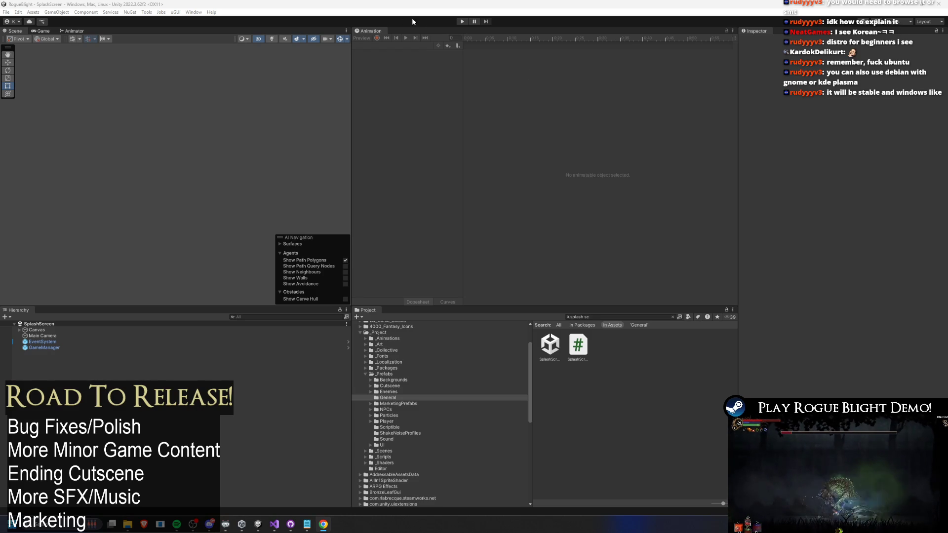
click(462, 22)
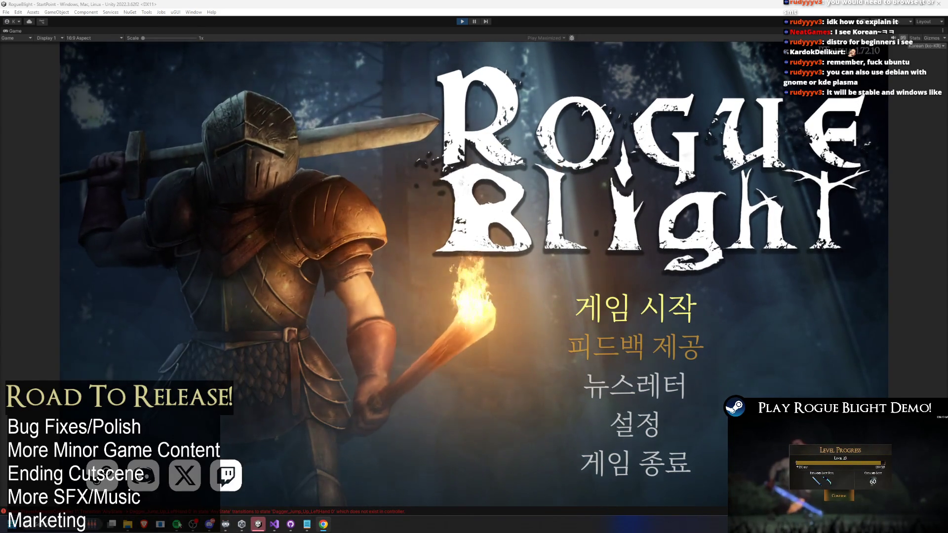
Open the 뉴스레터 newsletter link from the main menu and return to the running game
key(Down)
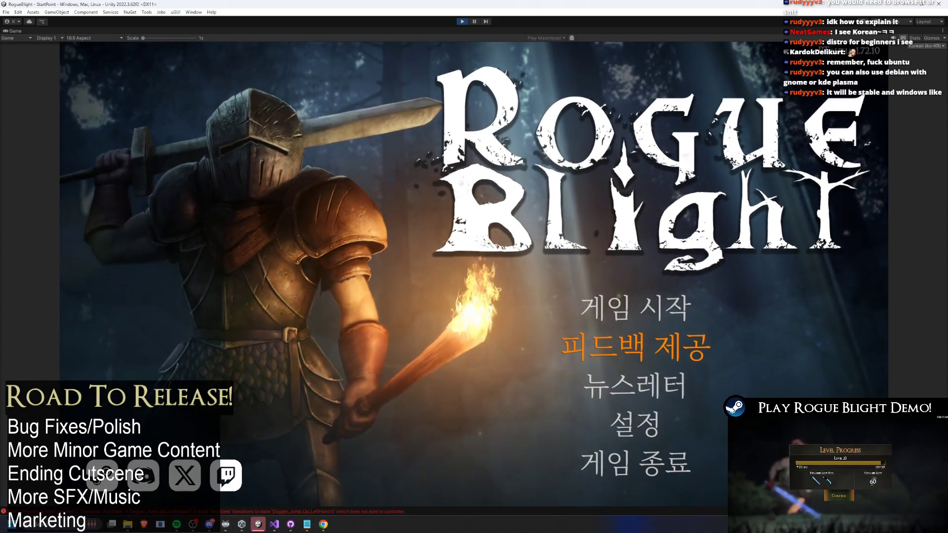
click(637, 304)
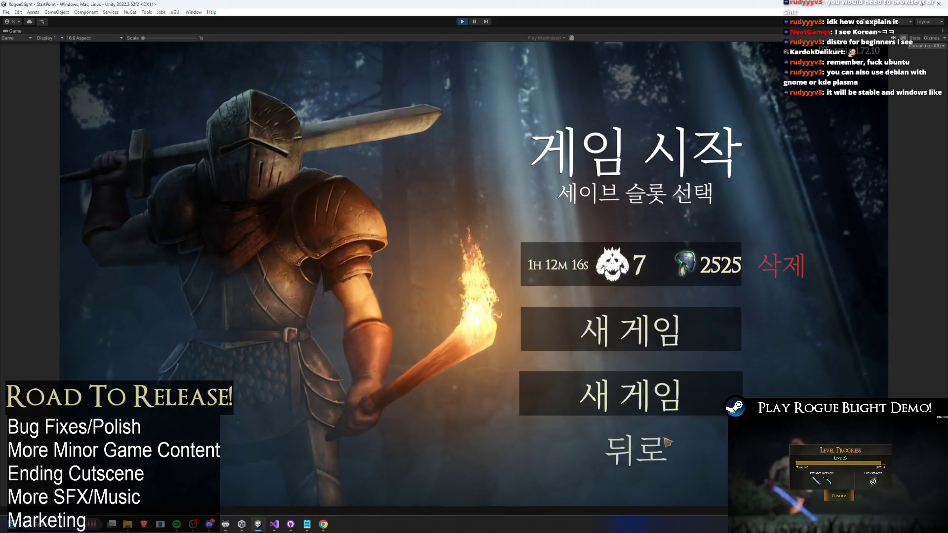
click(637, 450)
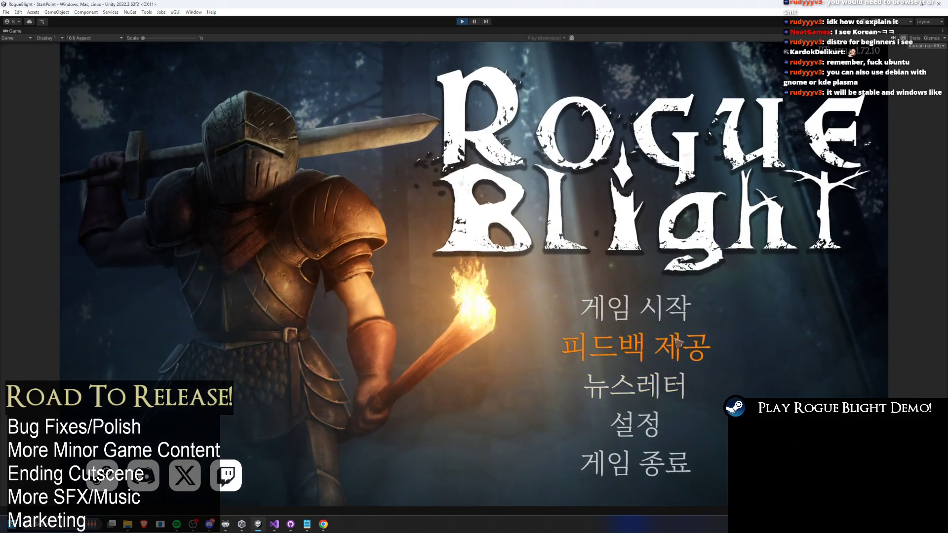
click(647, 388)
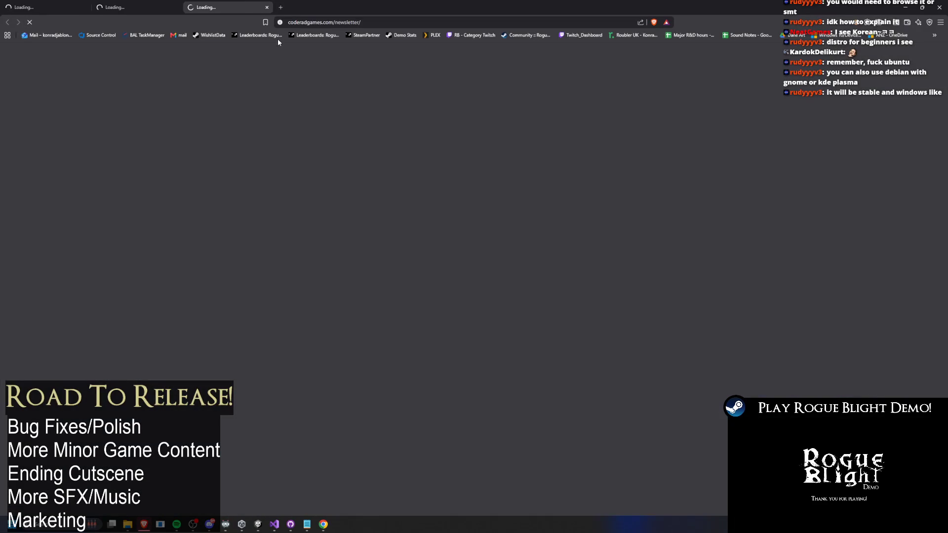
key(alt+Tab)
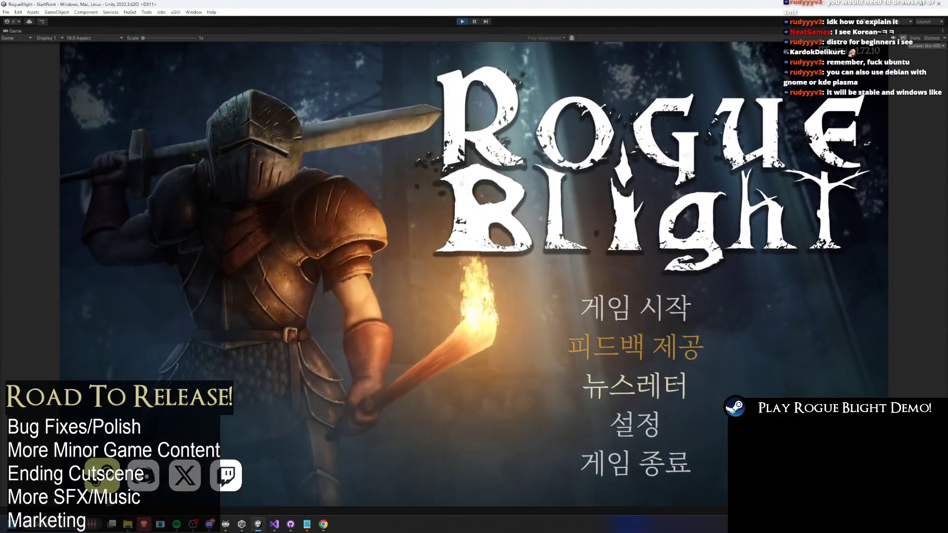
mouse_move(177, 524)
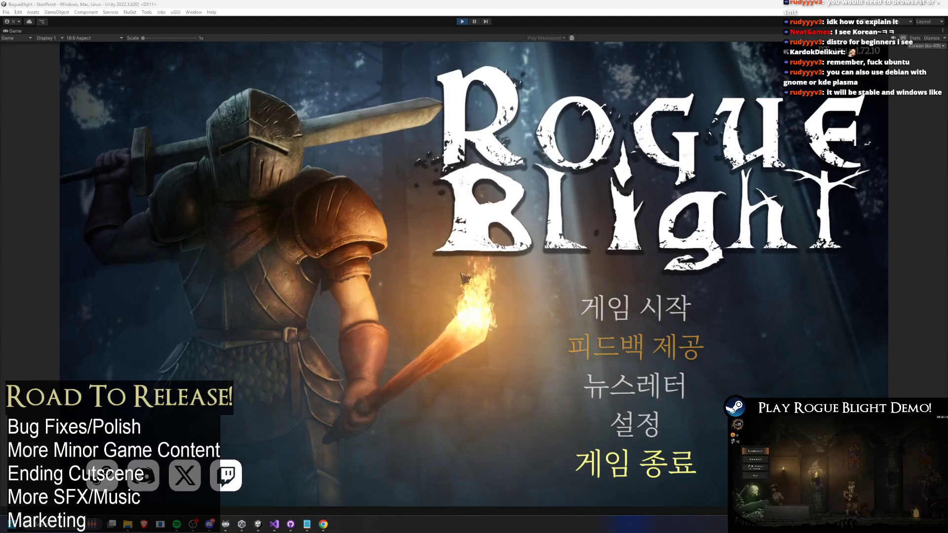
click(635, 307)
click(641, 444)
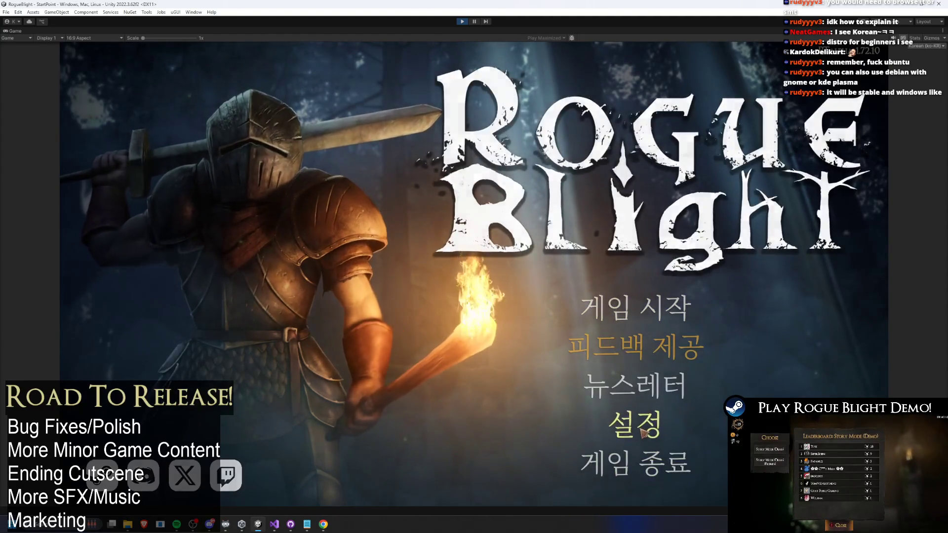
Drag the 오디오 volume sliders, back out to 설정, then stop Play mode
click(637, 425)
click(635, 215)
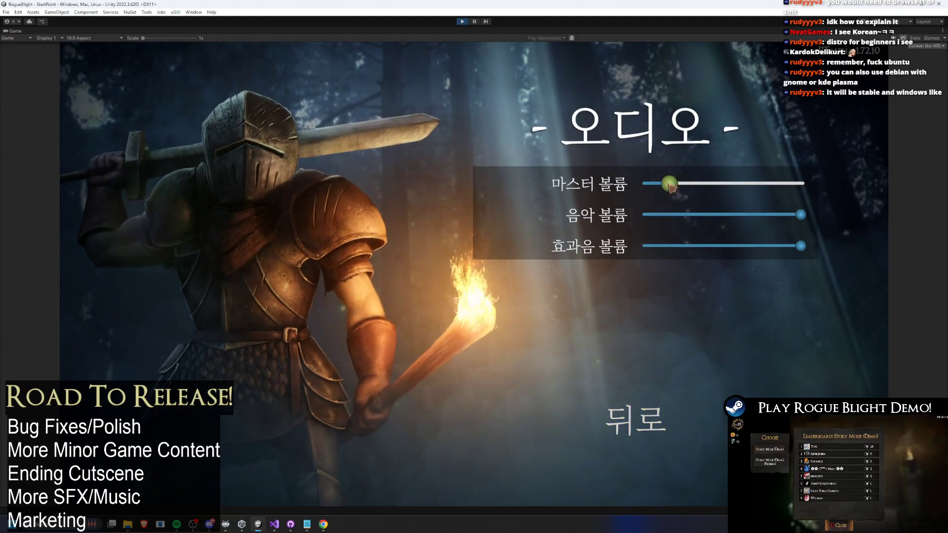
mouse_move(725, 215)
mouse_down()
mouse_move(800, 214)
mouse_move(709, 245)
mouse_move(801, 246)
mouse_up()
click(635, 421)
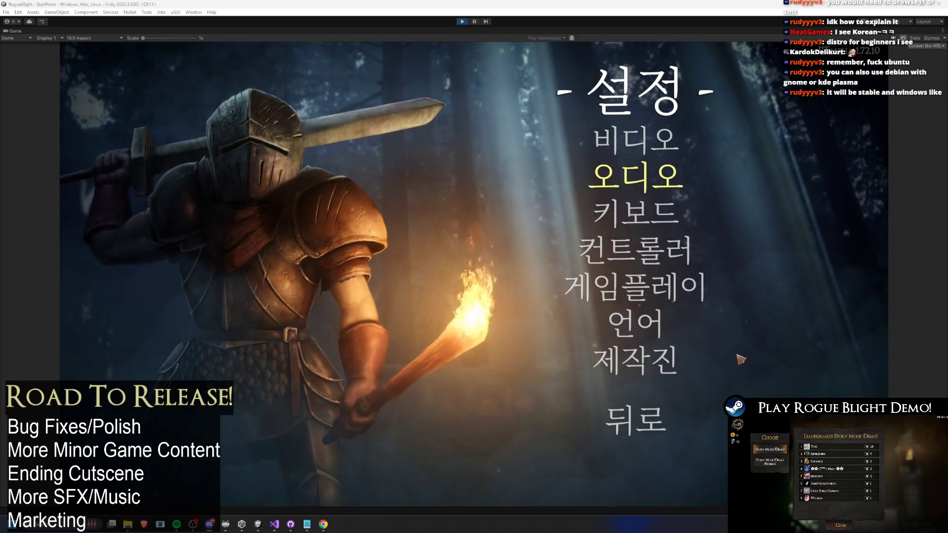
click(661, 433)
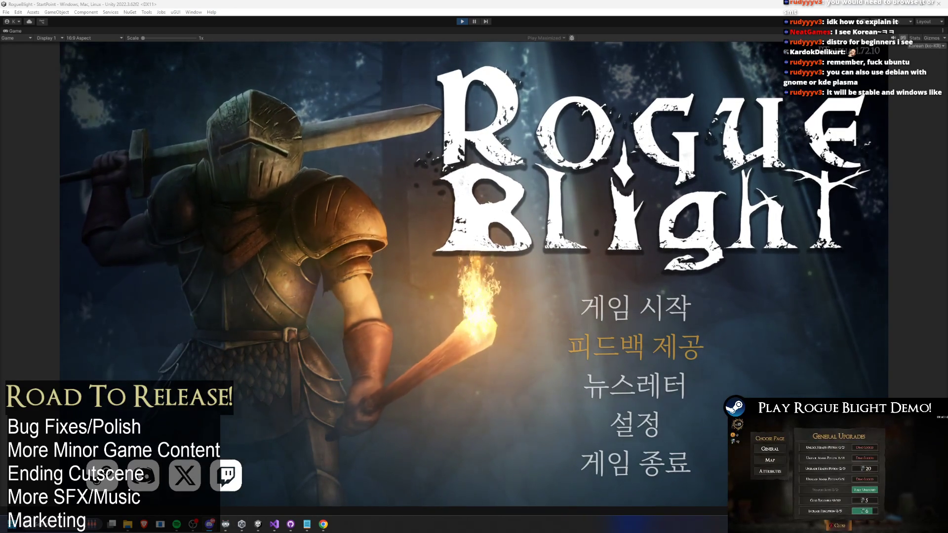
key(Down)
key(Down)
key(Return)
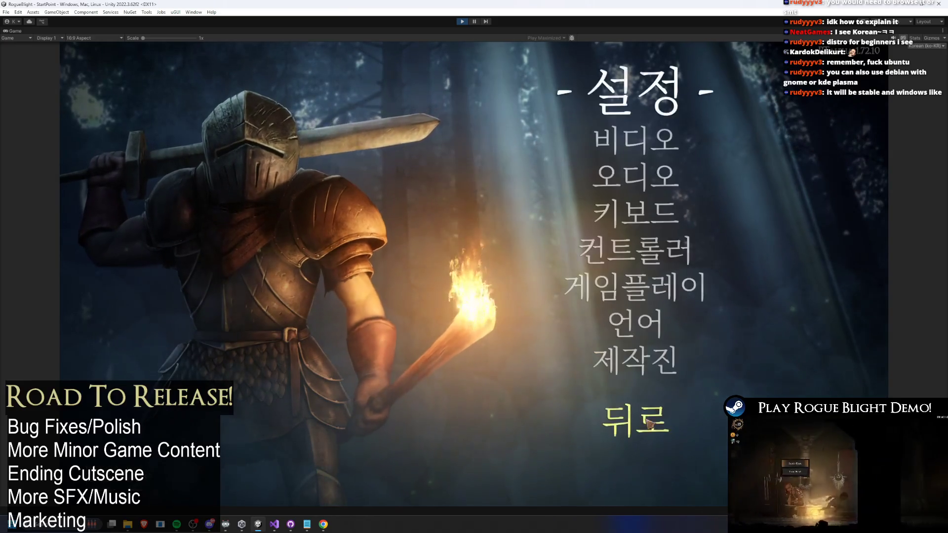
click(466, 20)
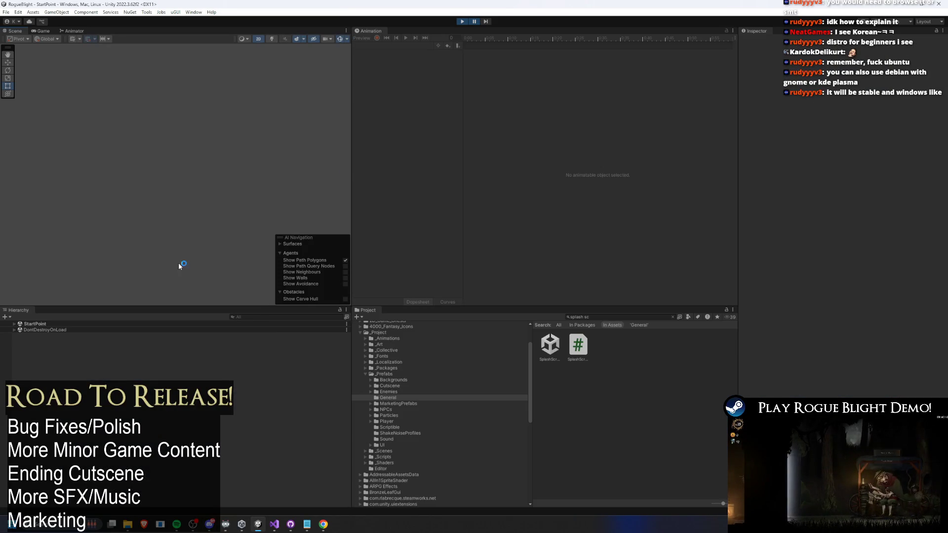
Search the hierarchy for 'game', select GameManager and locate its MusicManager script
click(254, 316)
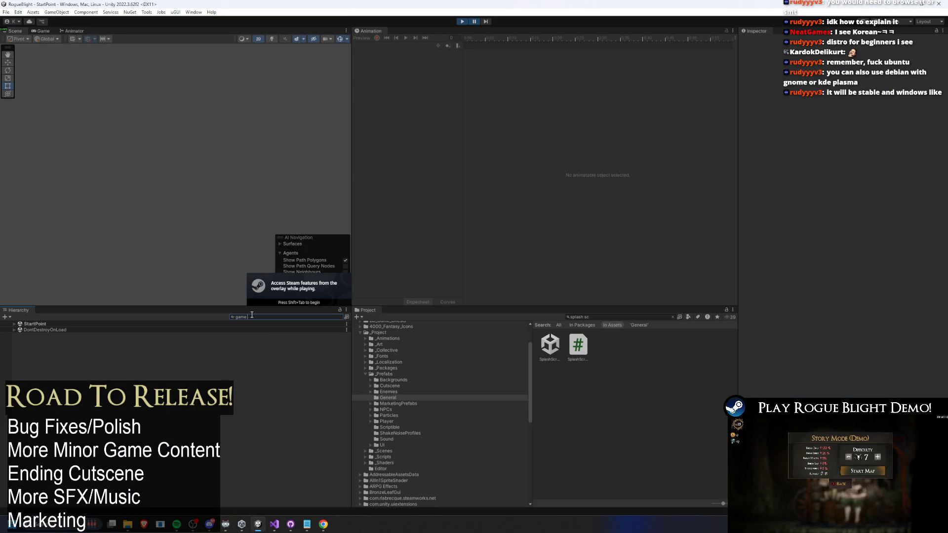
text(game)
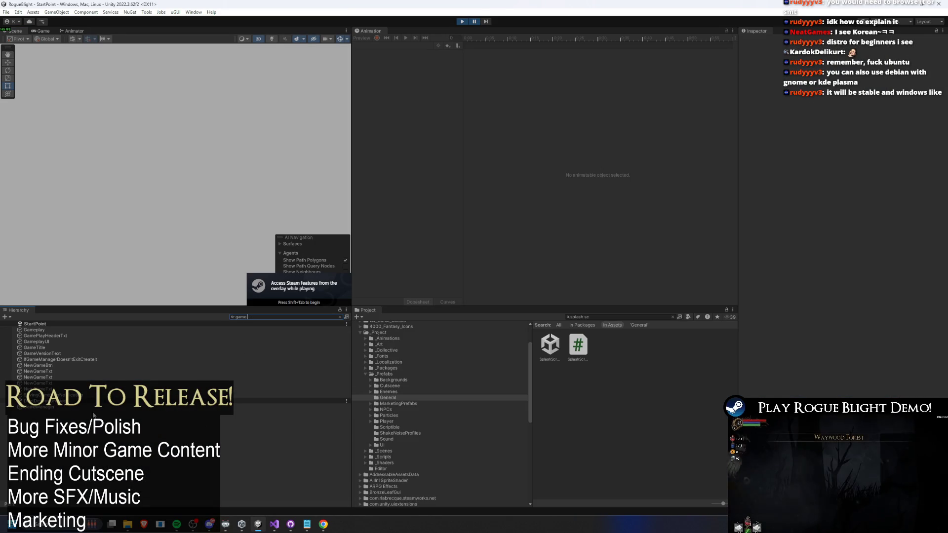
click(207, 407)
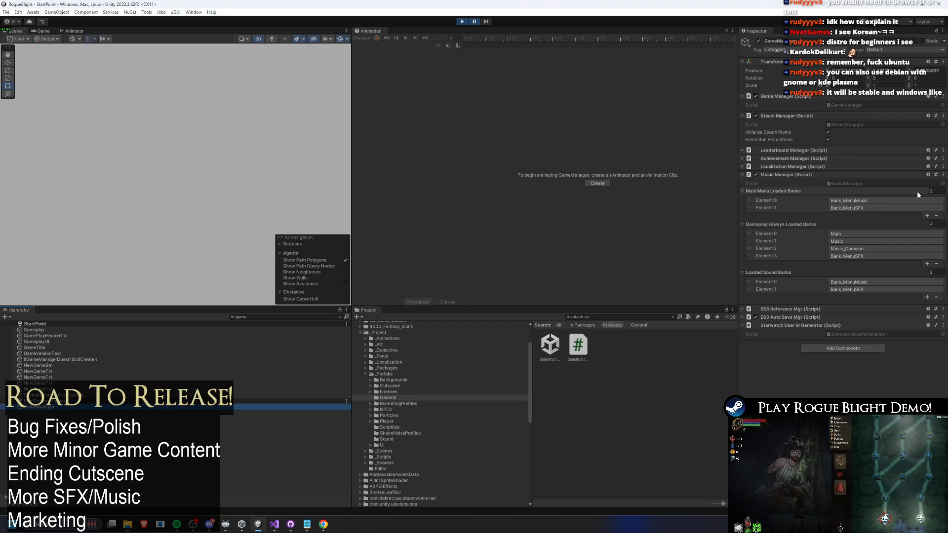
click(863, 184)
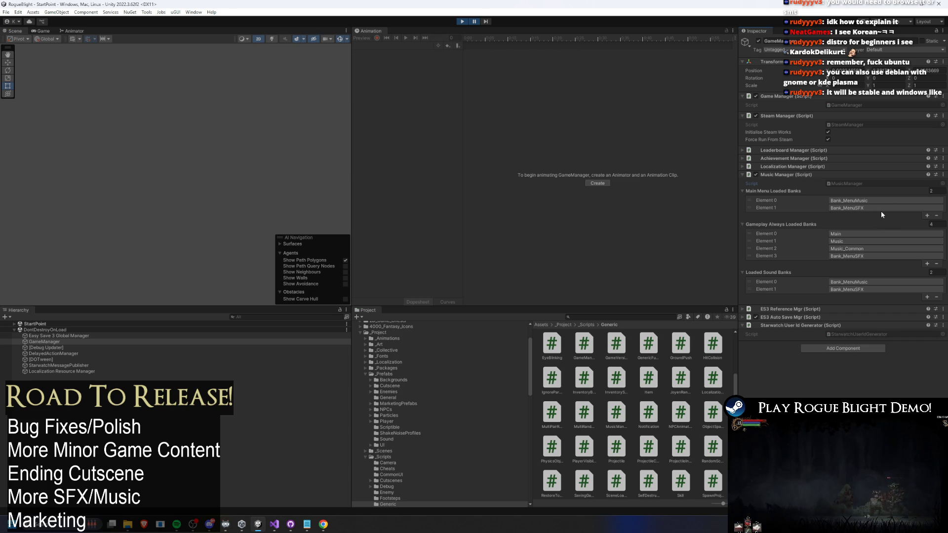
Edit Main Menu Loaded Banks entries around Bank_MenuSFX, then select Easy Save 3 Global Manager
click(921, 215)
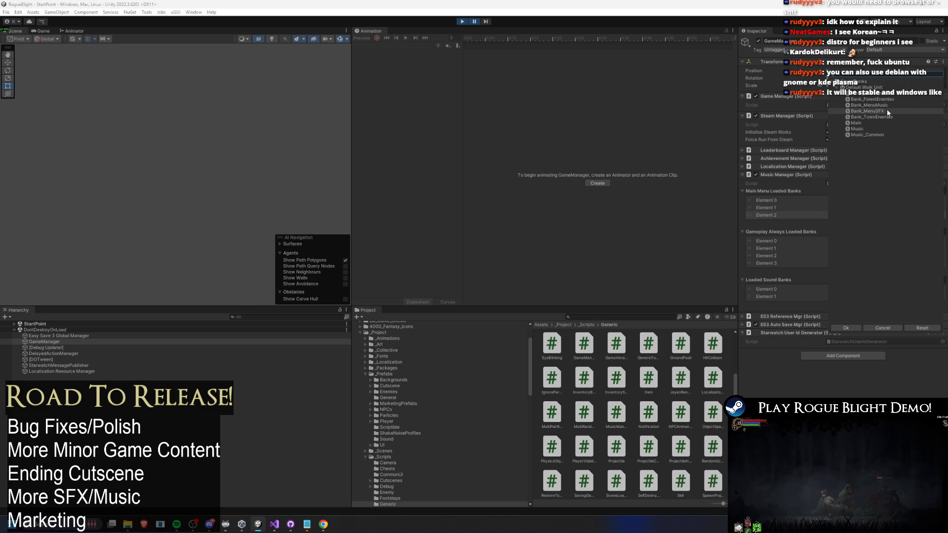
click(749, 211)
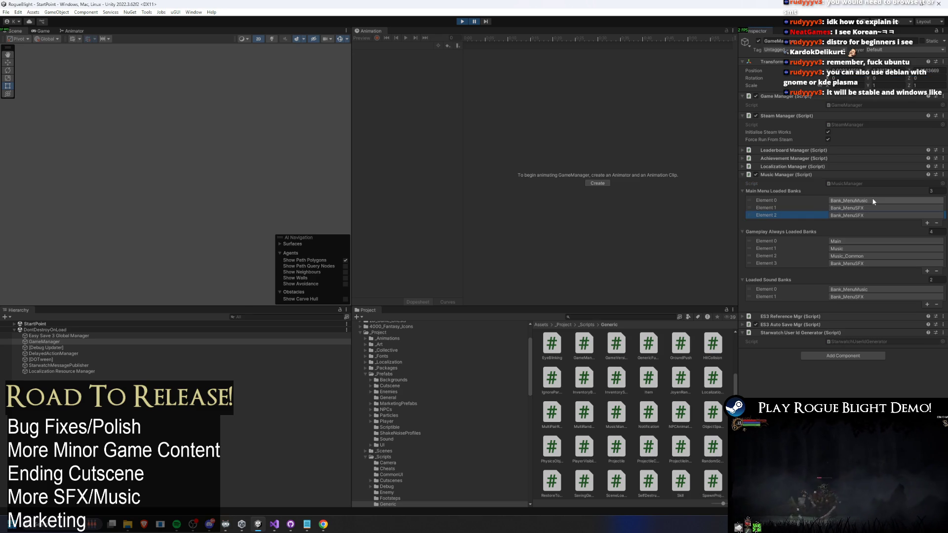
click(868, 214)
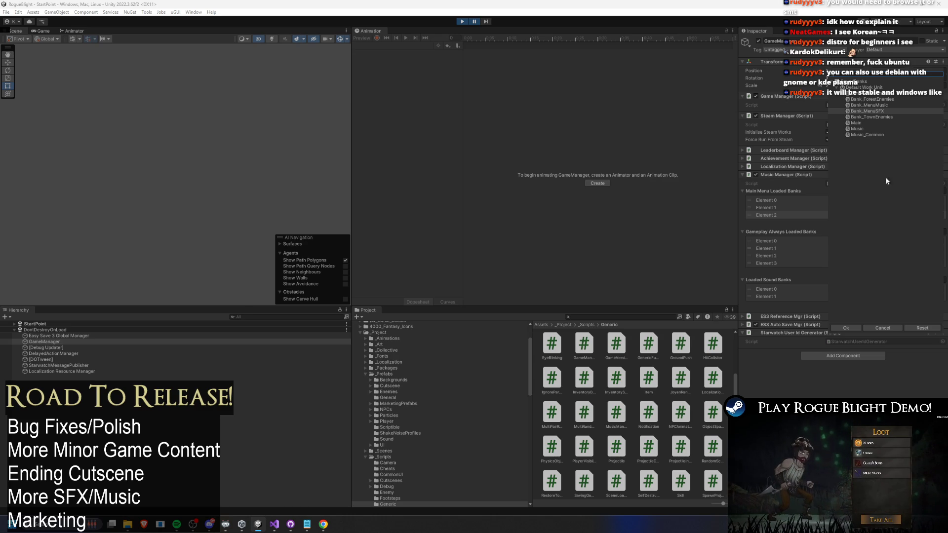
click(752, 210)
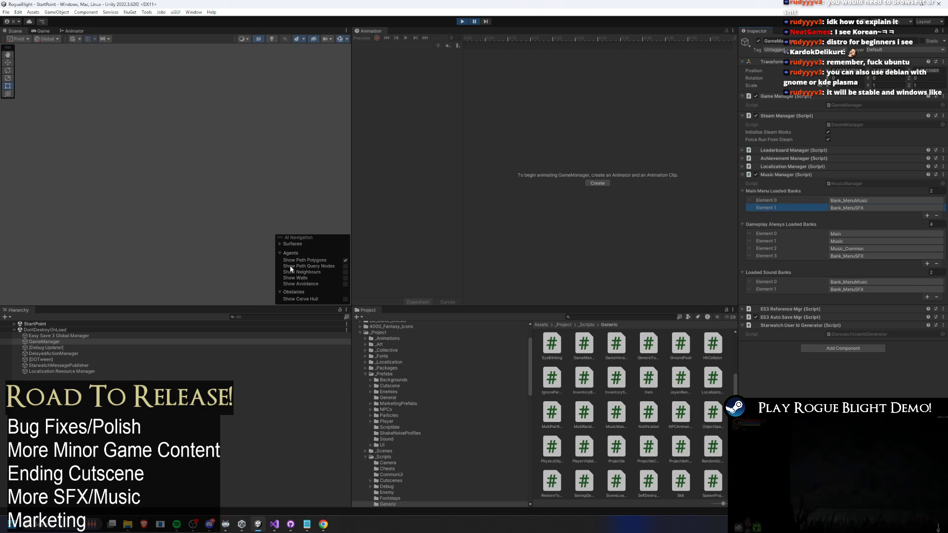
click(62, 335)
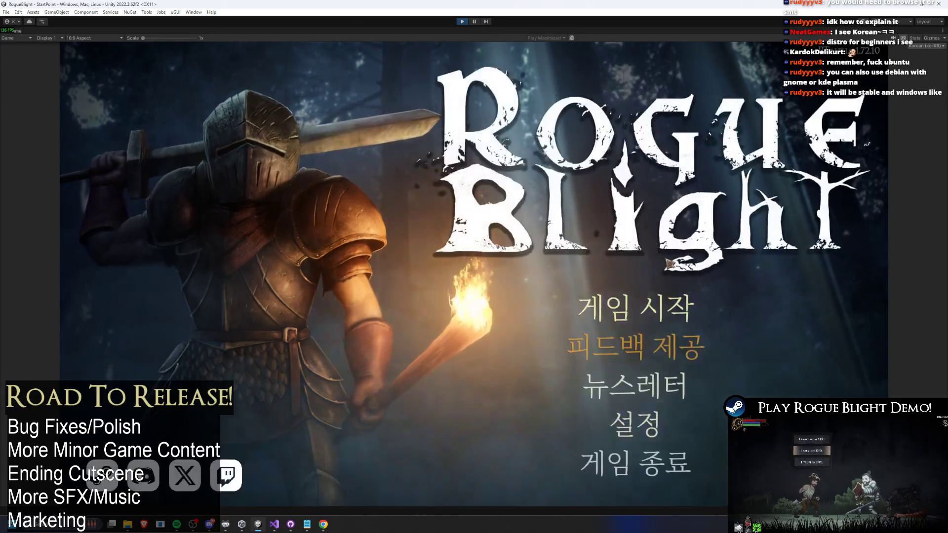
Continue the existing save and Tab through equipment stats, dungeon map and equipment panel
click(669, 291)
click(655, 267)
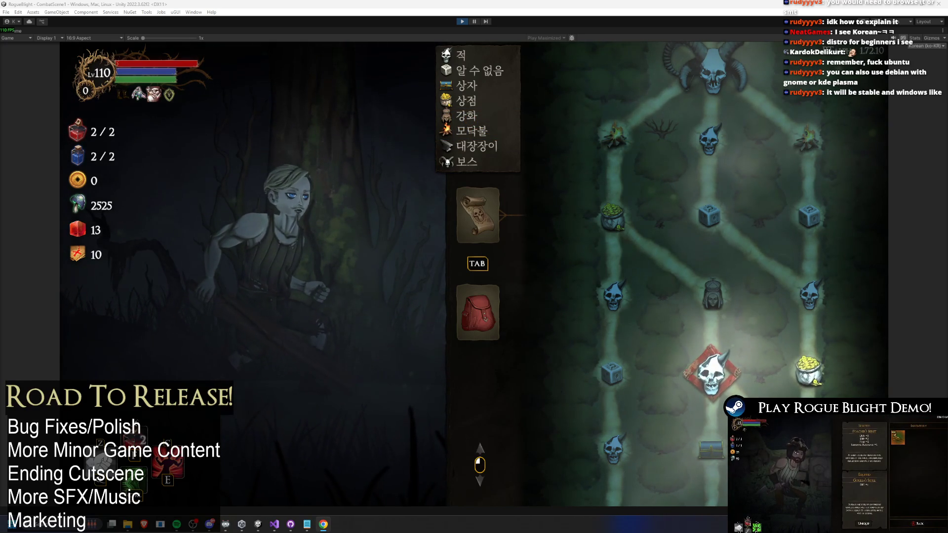
click(475, 309)
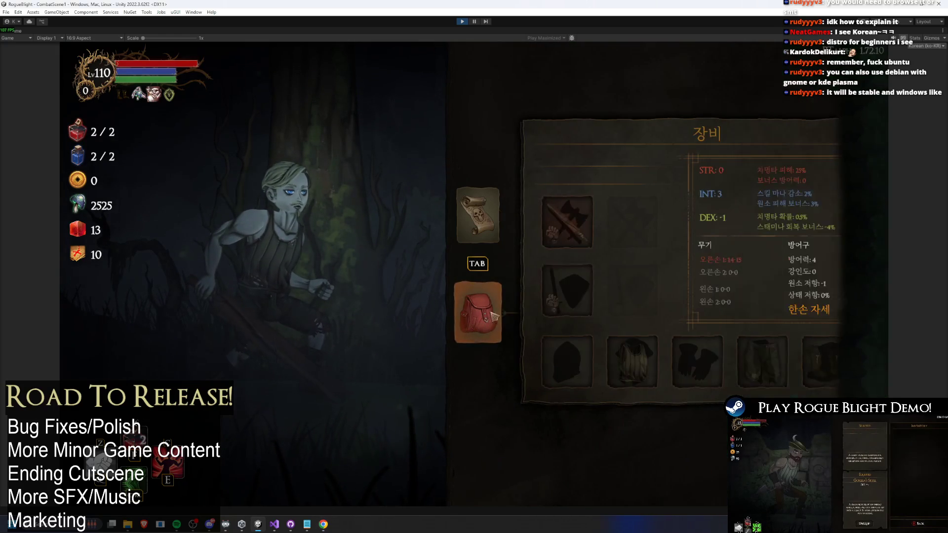
key(Tab)
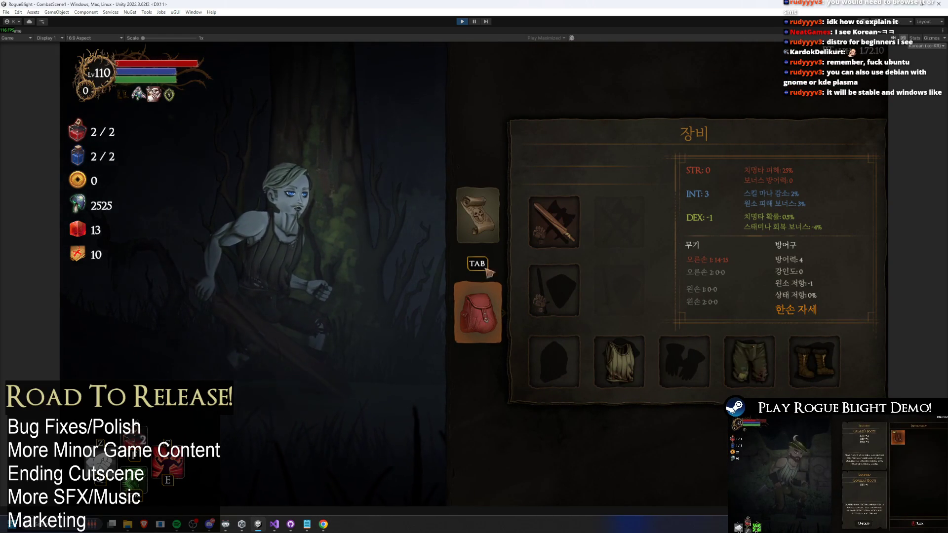
key(Tab)
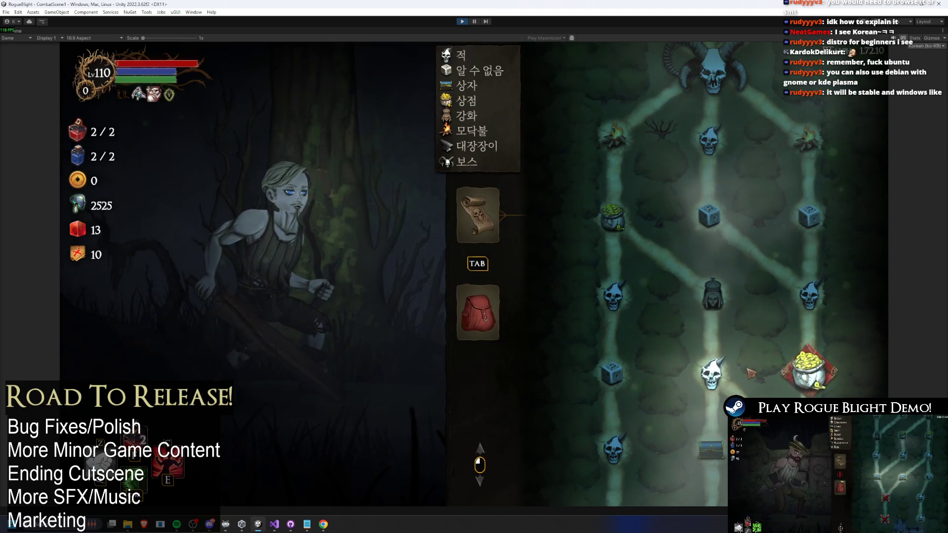
key(Tab)
Visit the pause menu's audio volume settings, resume the game, then stop Play mode
key(Escape)
key(Escape)
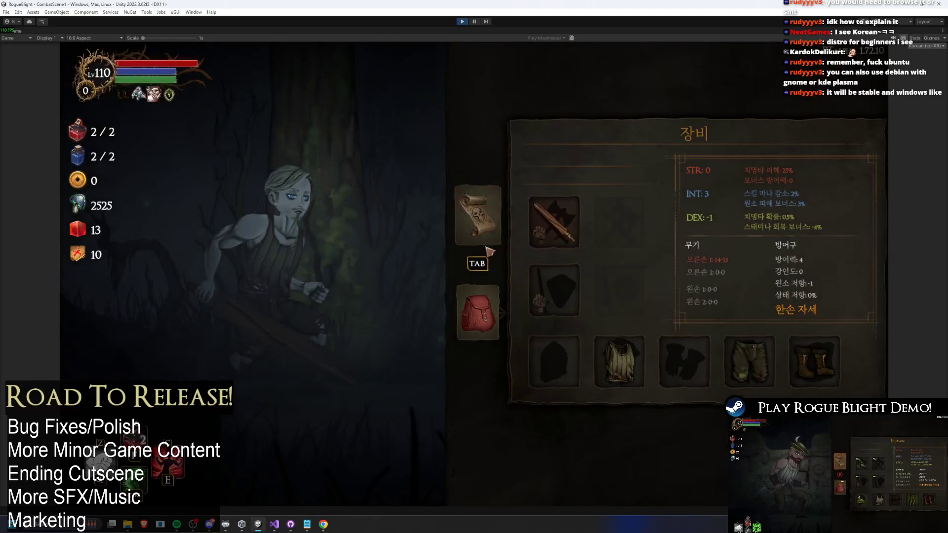
key(Escape)
click(487, 236)
click(491, 203)
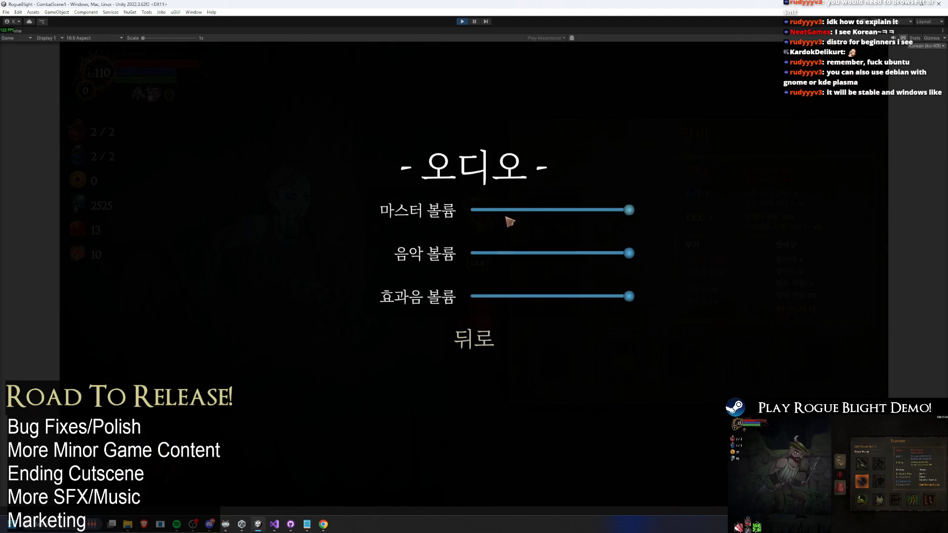
click(473, 341)
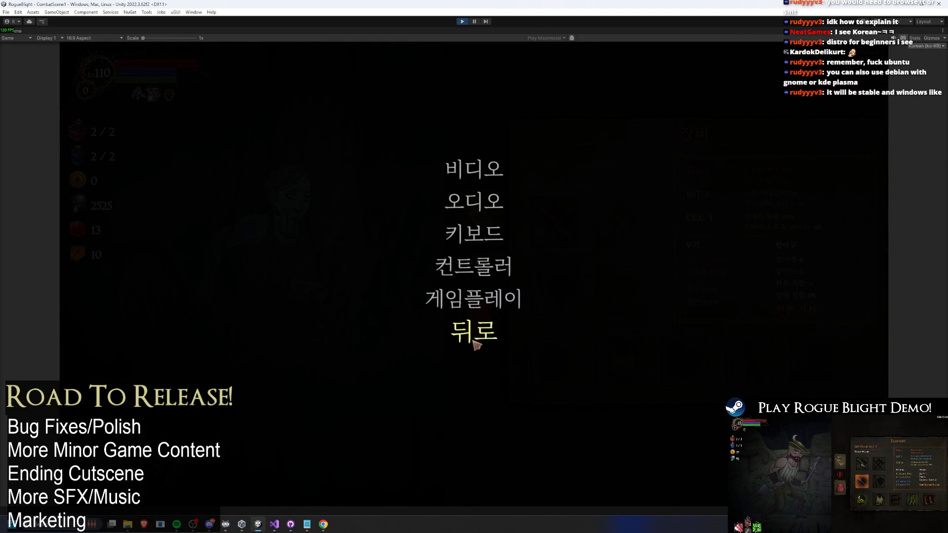
click(475, 343)
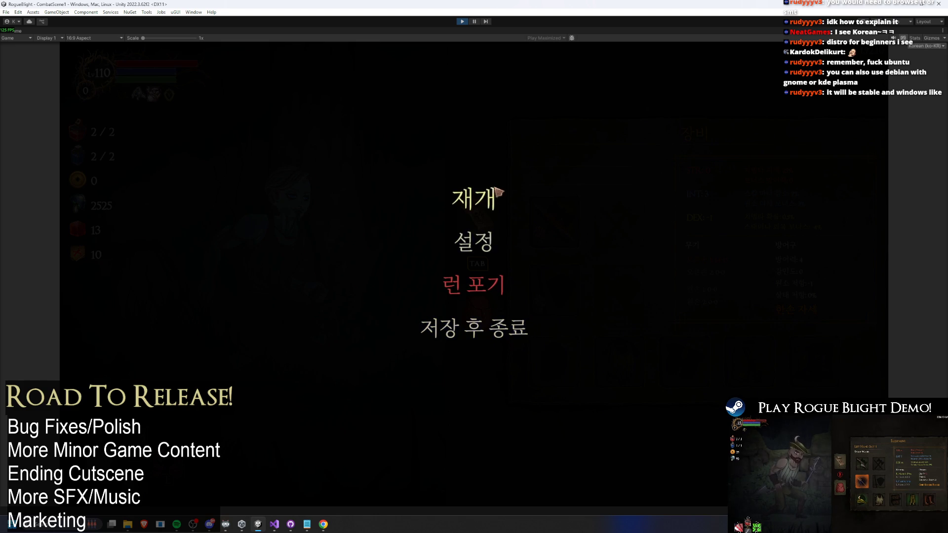
click(498, 195)
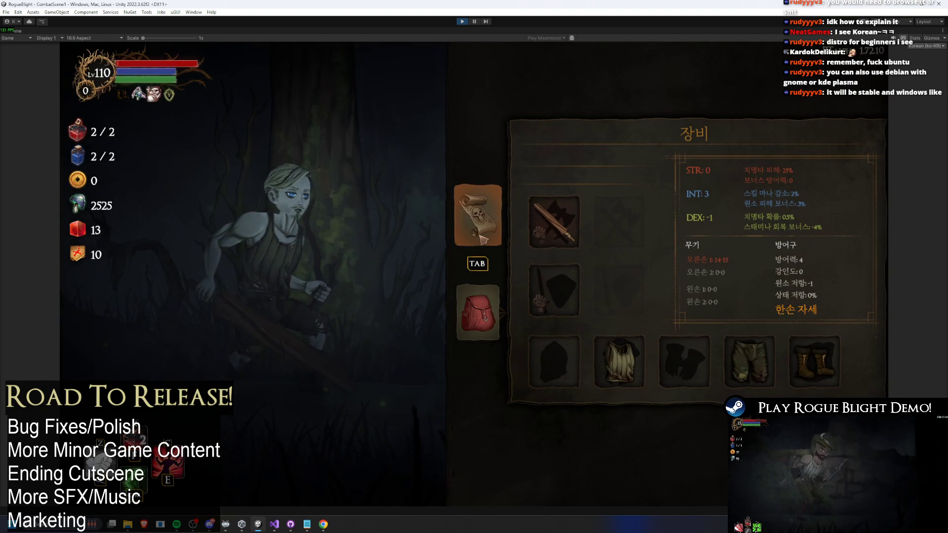
click(462, 22)
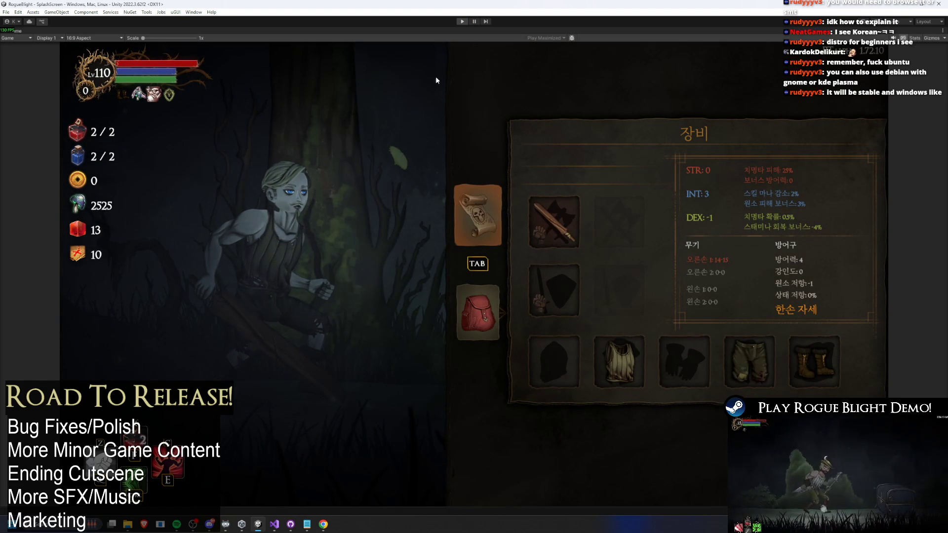
Open the GameManager prefab in Prefab Mode, then launch Steam from system search
click(44, 347)
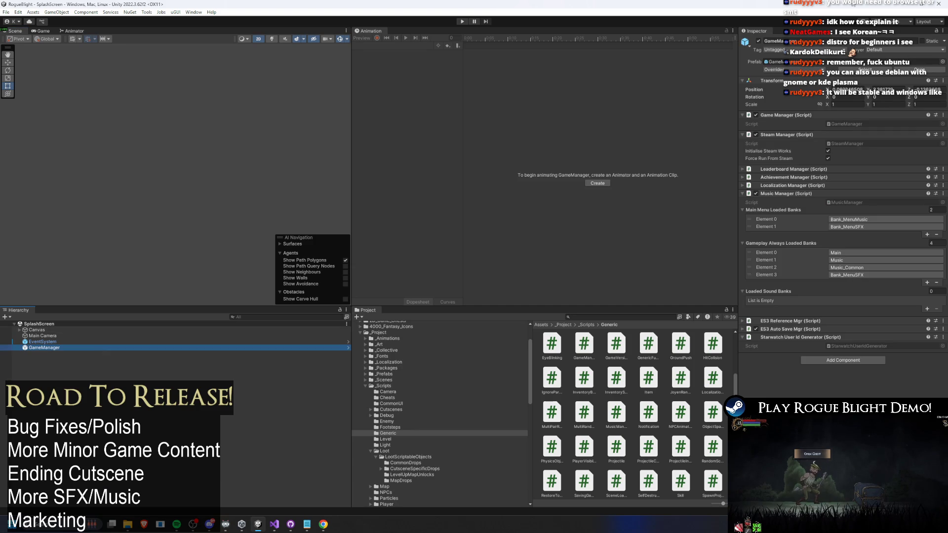
double_click(44, 348)
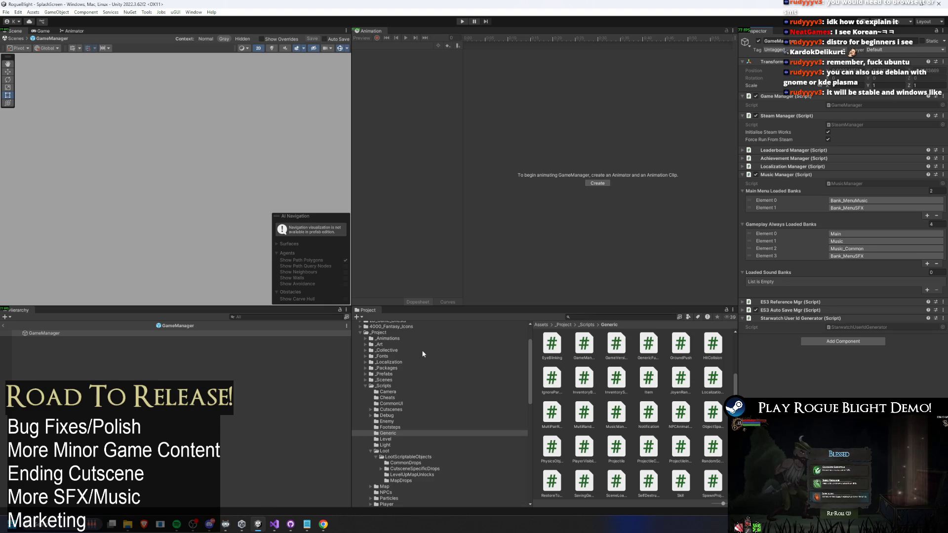
key(super)
text(steam)
key(Return)
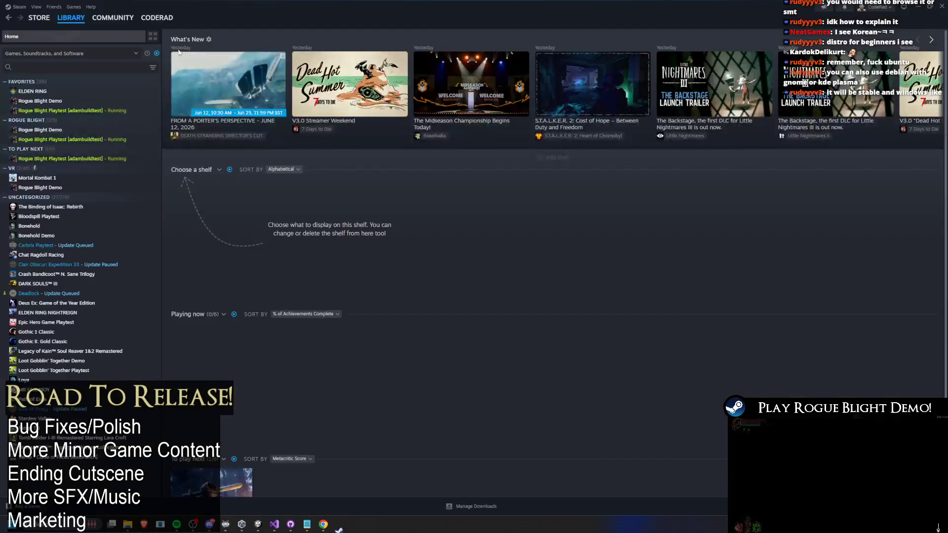
Launch Rogue Blight Demo from the Steam library, then minimize the Steam window
click(85, 102)
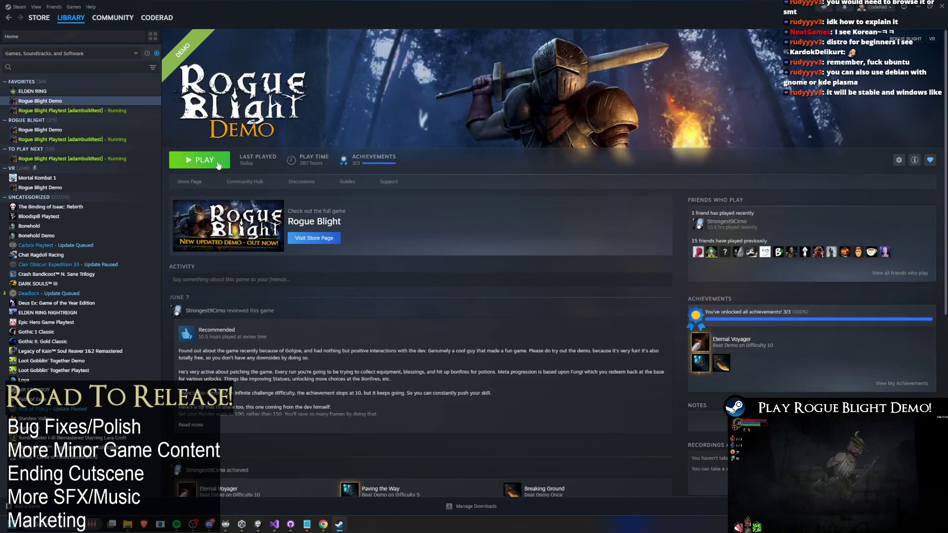
click(217, 162)
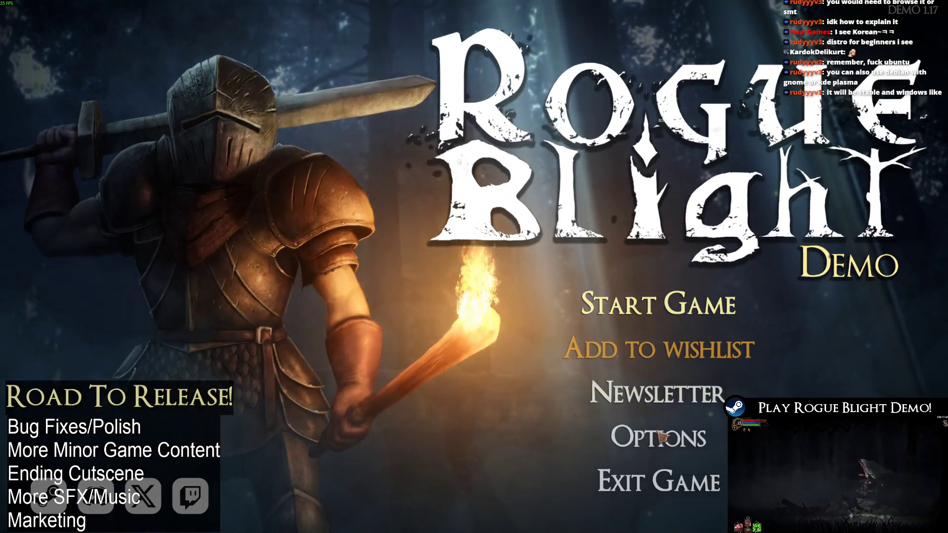
key(alt+Tab)
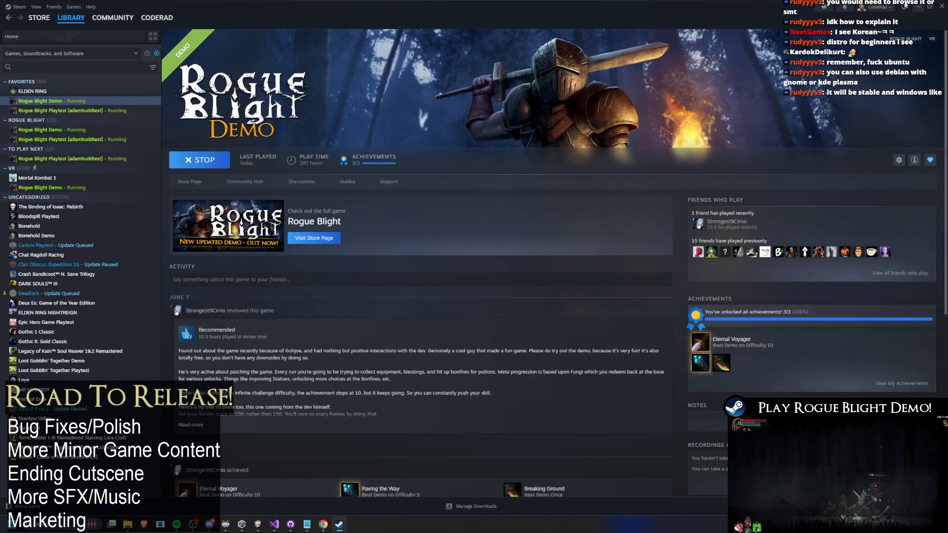
click(918, 6)
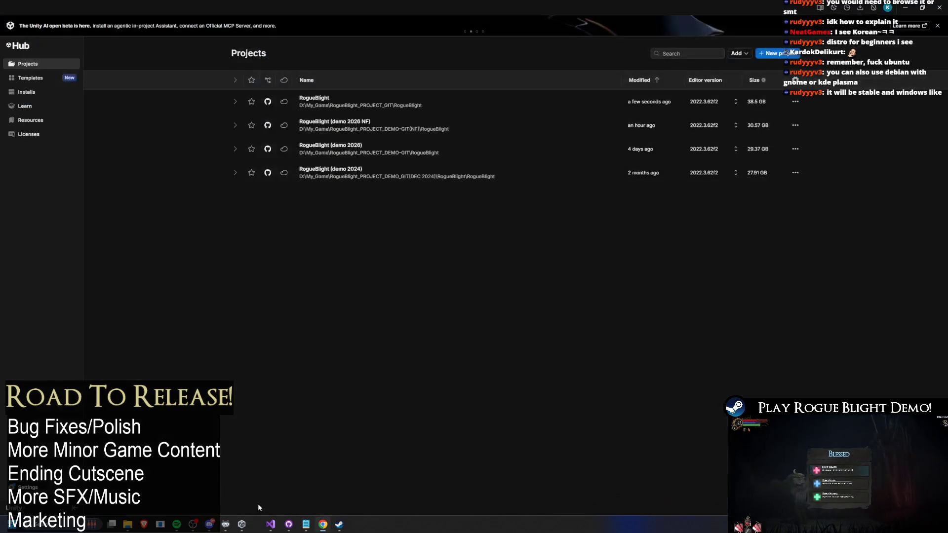
Bring the Steam library window back from the taskbar
click(322, 527)
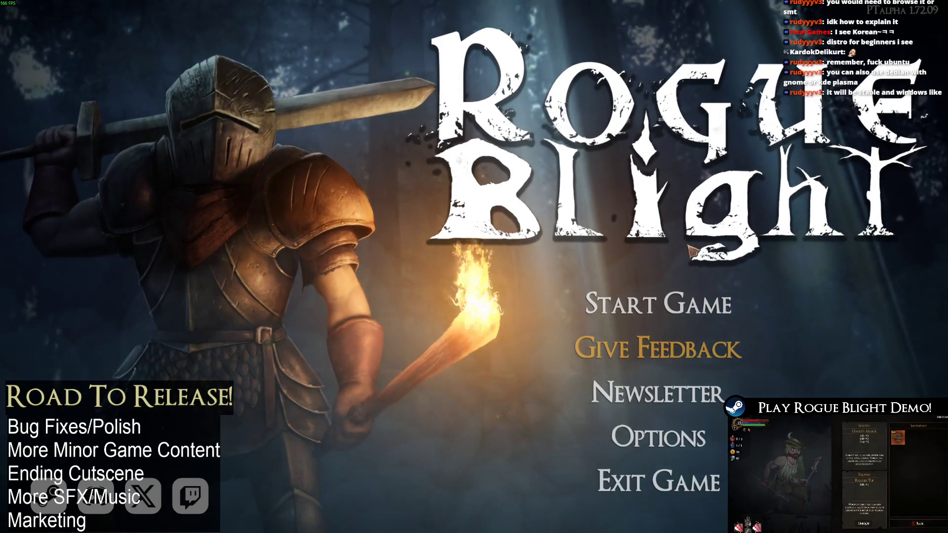
Check the Start Game save-slot screen, then stop and confirm exiting the Rogue Blight playtest in Steam
key(Up)
key(Return)
click(670, 463)
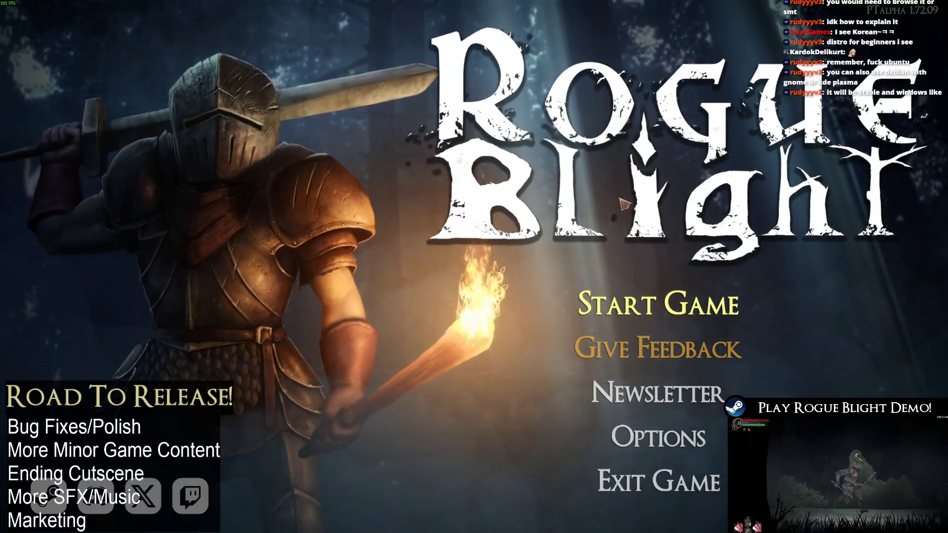
key(alt+Tab)
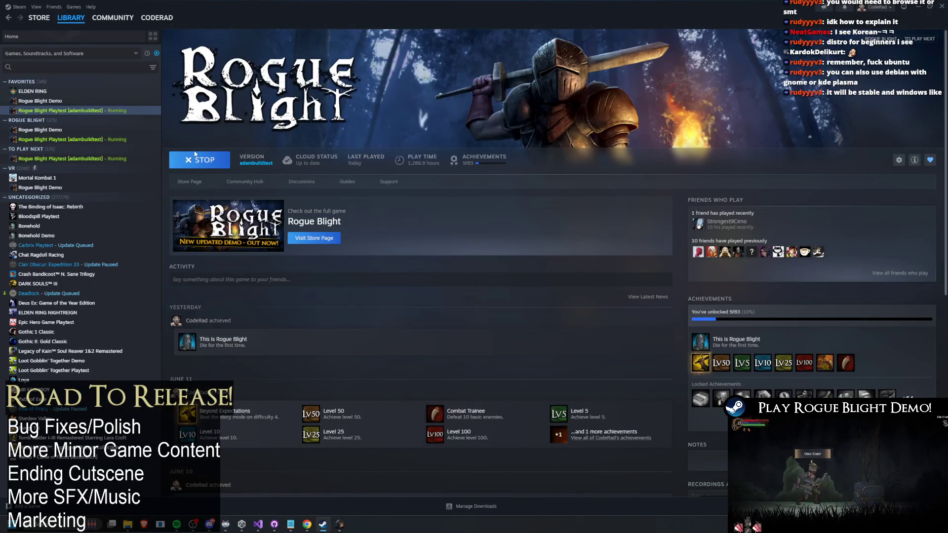
click(200, 159)
key(Return)
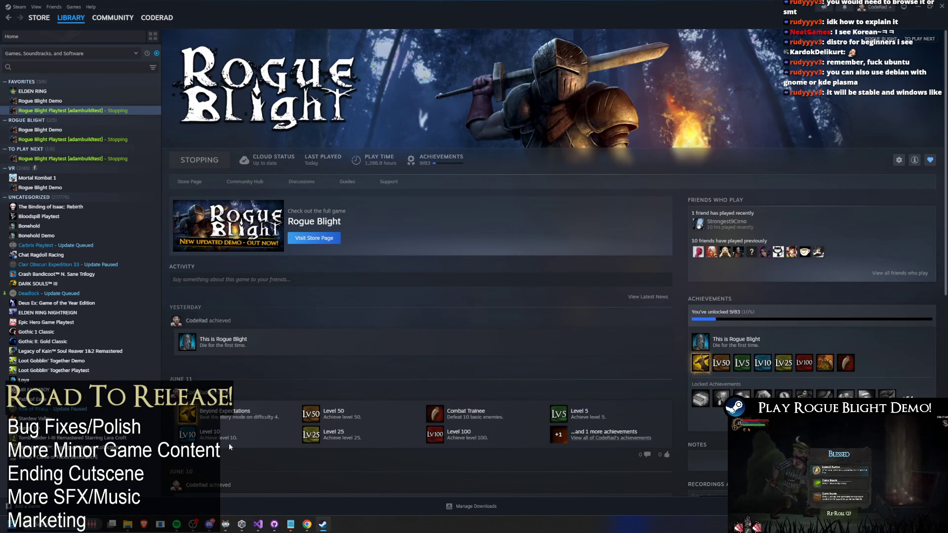
Close Unity Hub, relaunch it via 'unity hub' search, and open the RogueBlight project
right_click(241, 524)
click(247, 504)
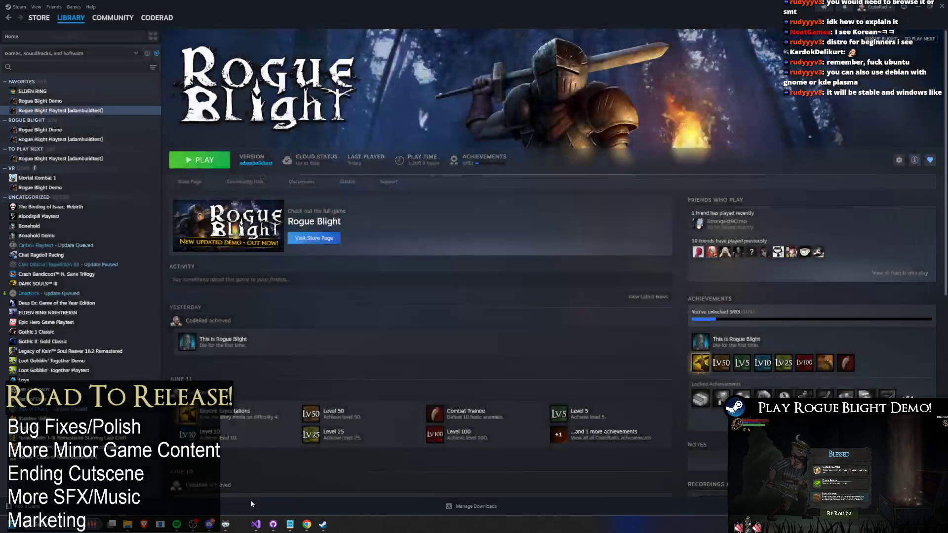
key(super)
text(unity hub)
key(Return)
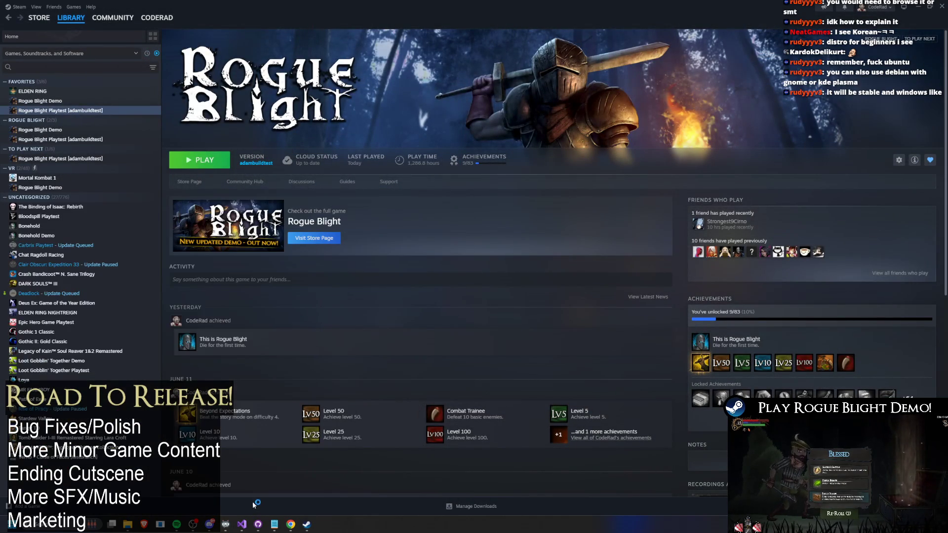
click(344, 98)
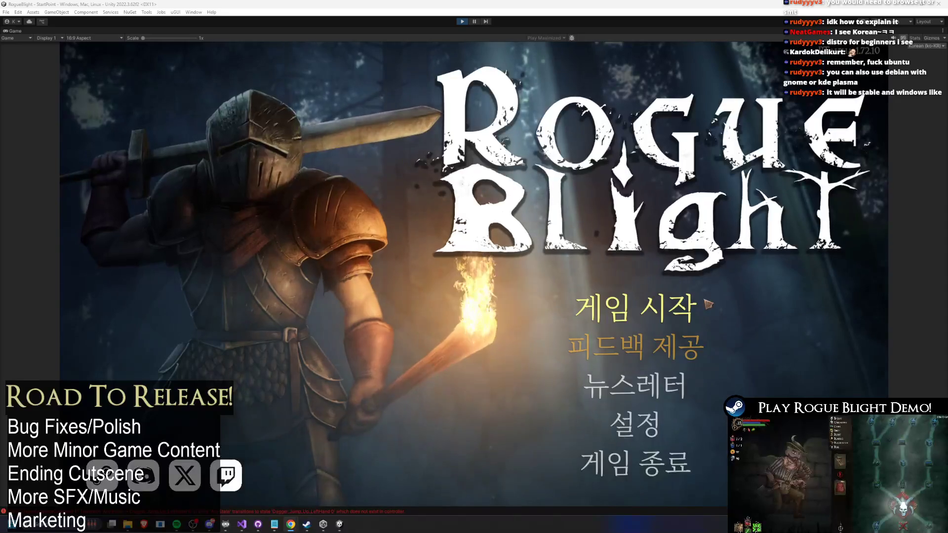
Browse the game's save-slot and settings screens, returning to the main menu each time
click(671, 356)
click(636, 450)
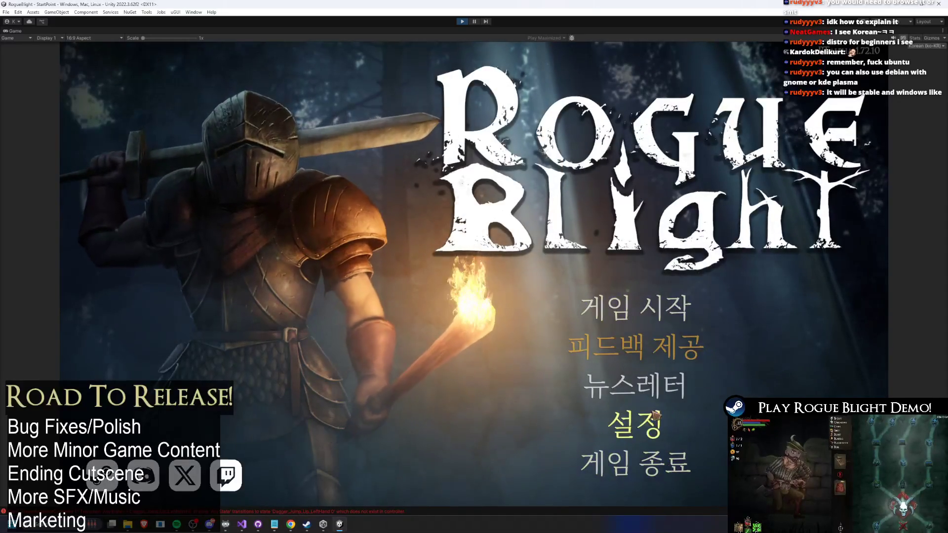
click(645, 385)
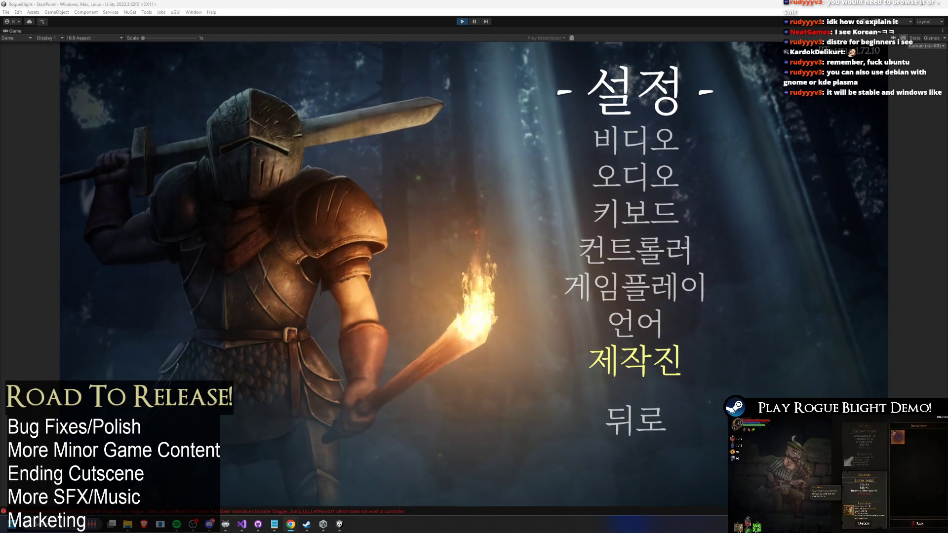
click(546, 334)
key(Escape)
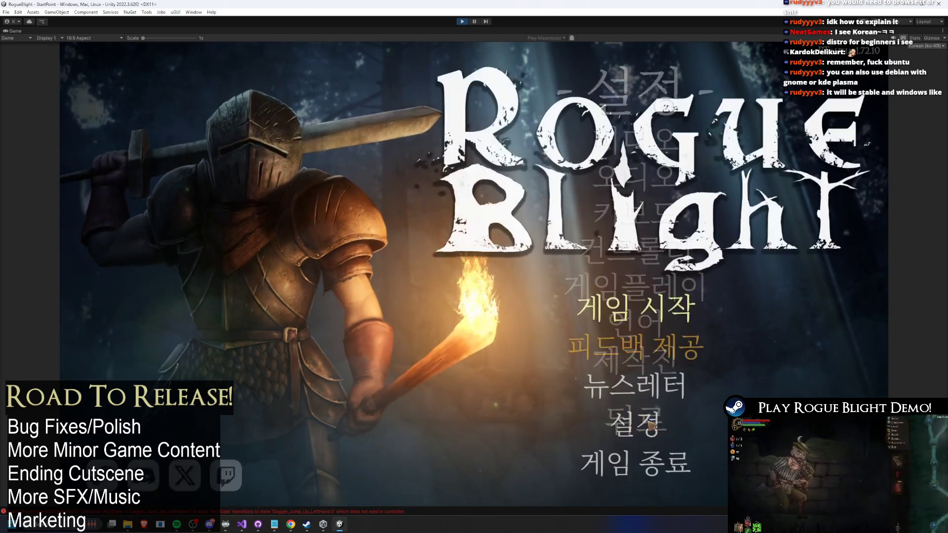
click(656, 391)
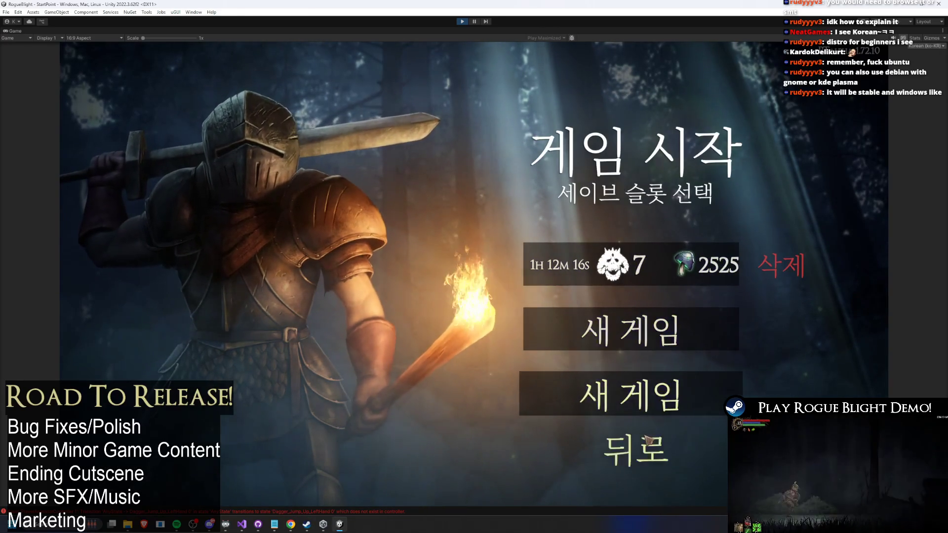
key(Escape)
Check gameplay and audio settings, dipping and restoring Master volume, then stop play mode
key(Return)
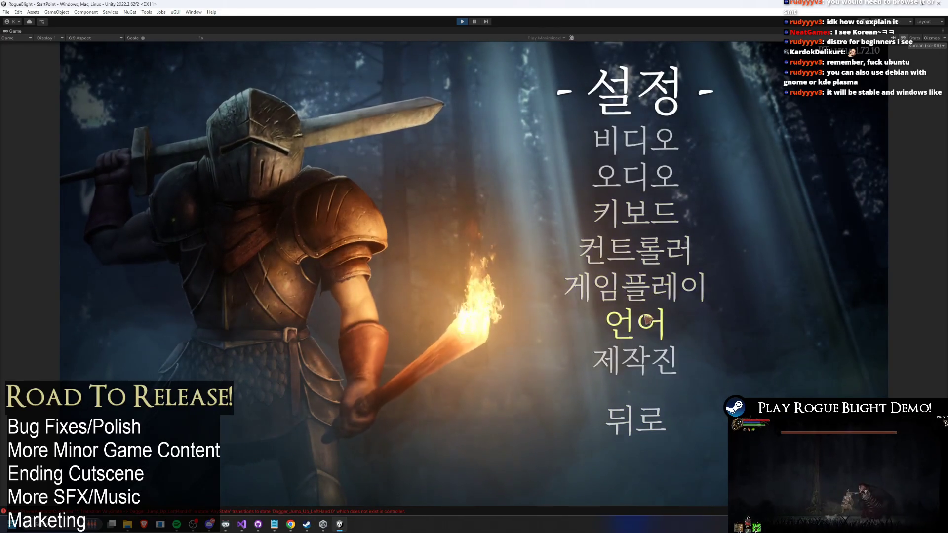
click(635, 286)
click(628, 431)
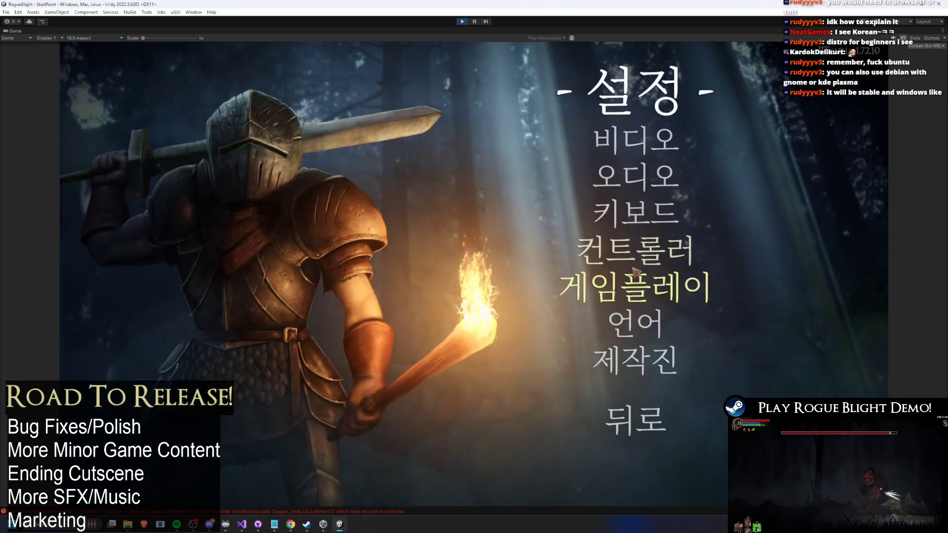
click(639, 173)
drag(677, 191, 800, 183)
click(641, 430)
click(645, 432)
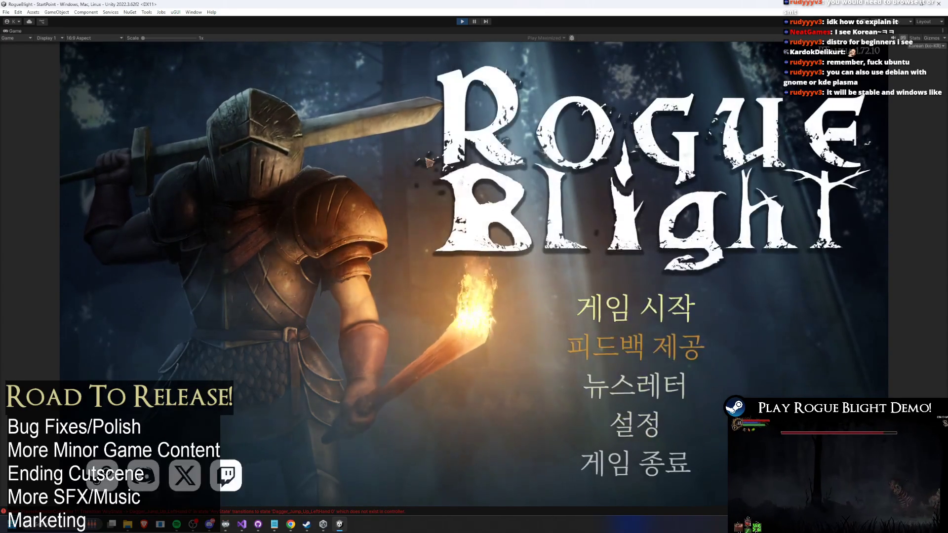
click(460, 22)
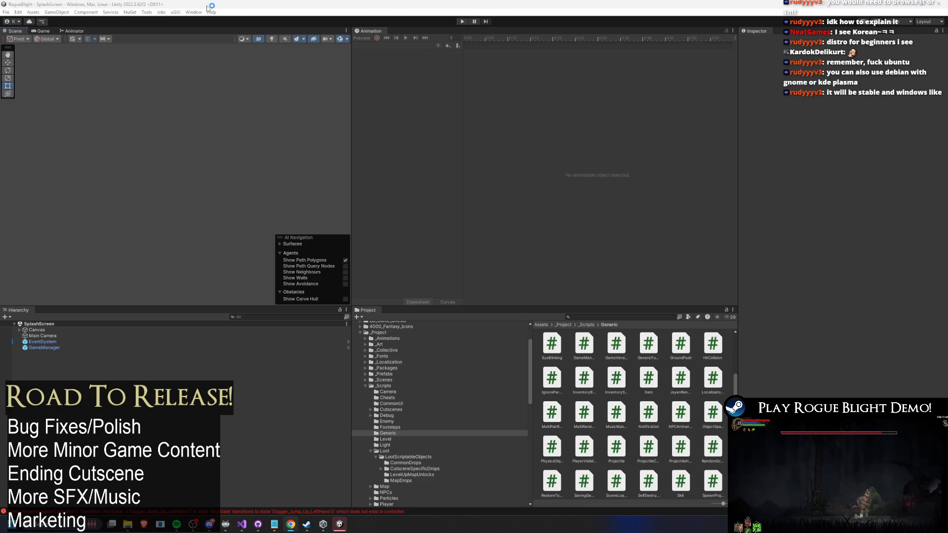
Refresh the project in the Wwise Picker, review its SoundBanks, close it, and select GameManager
click(198, 12)
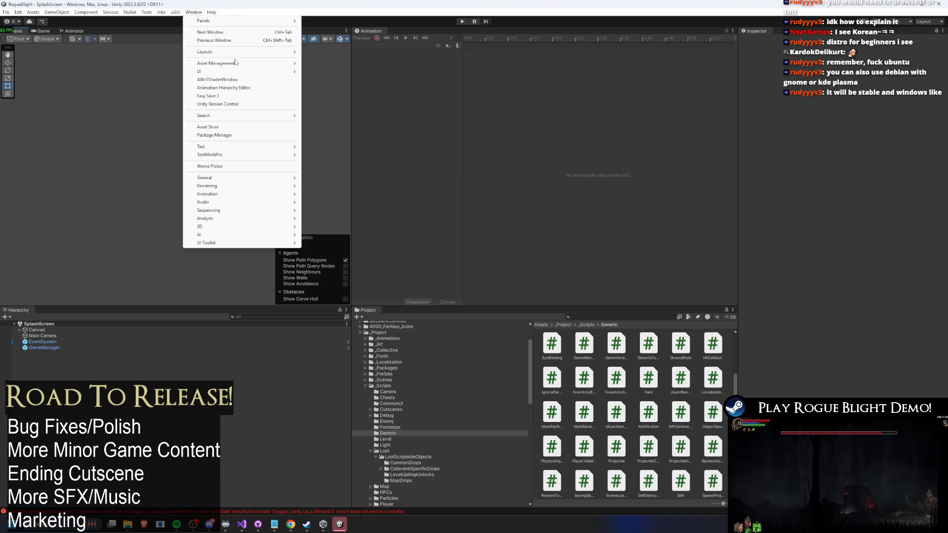
click(233, 166)
click(611, 88)
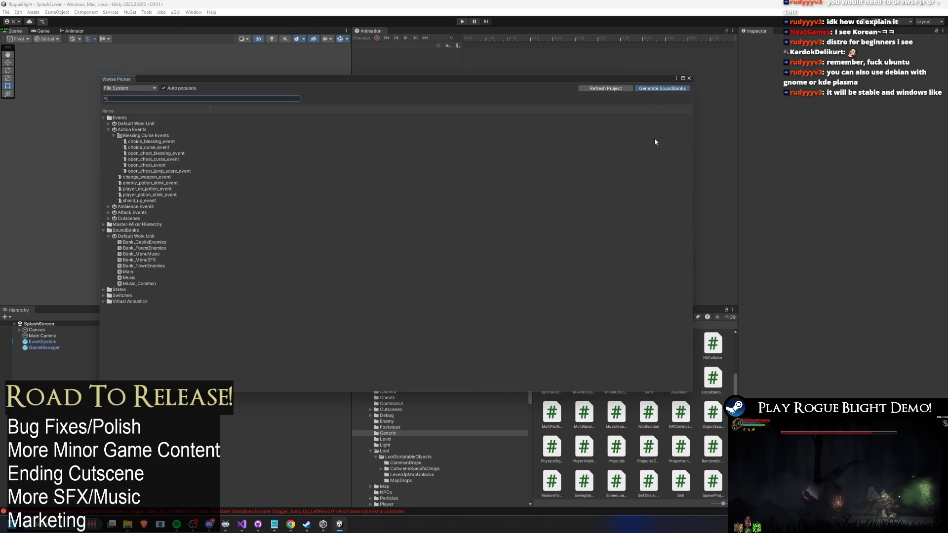
click(523, 138)
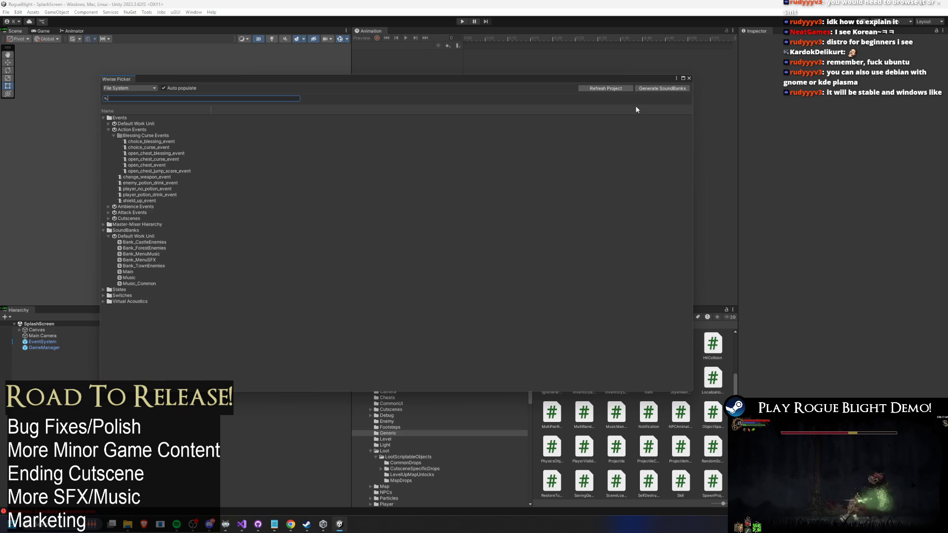
click(689, 78)
click(43, 348)
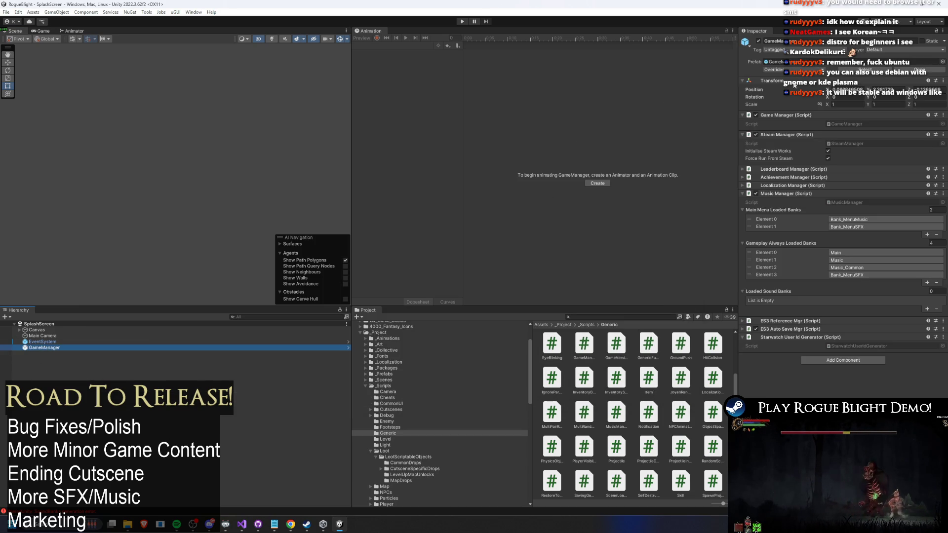
Open the GameManager prefab, run a quick play test, and expand Music Manager's bank lists
click(919, 70)
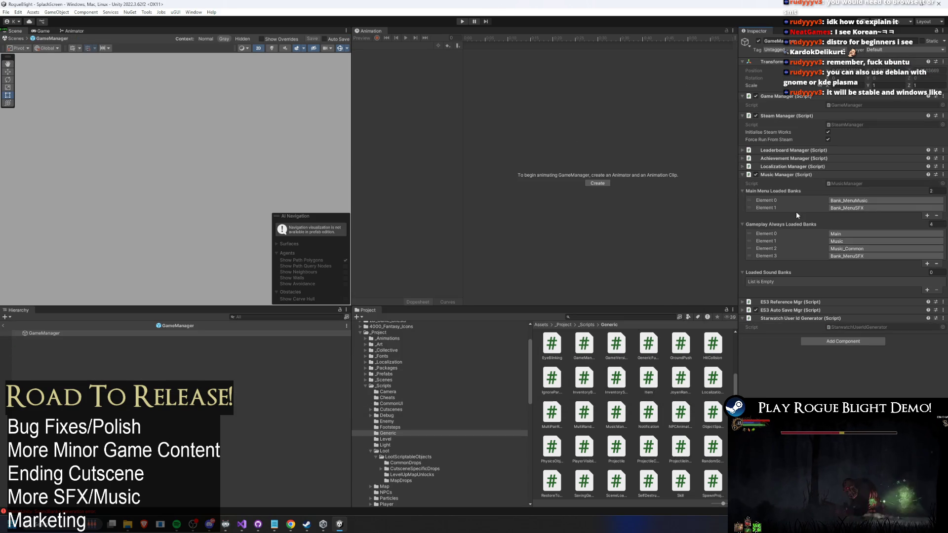
click(783, 174)
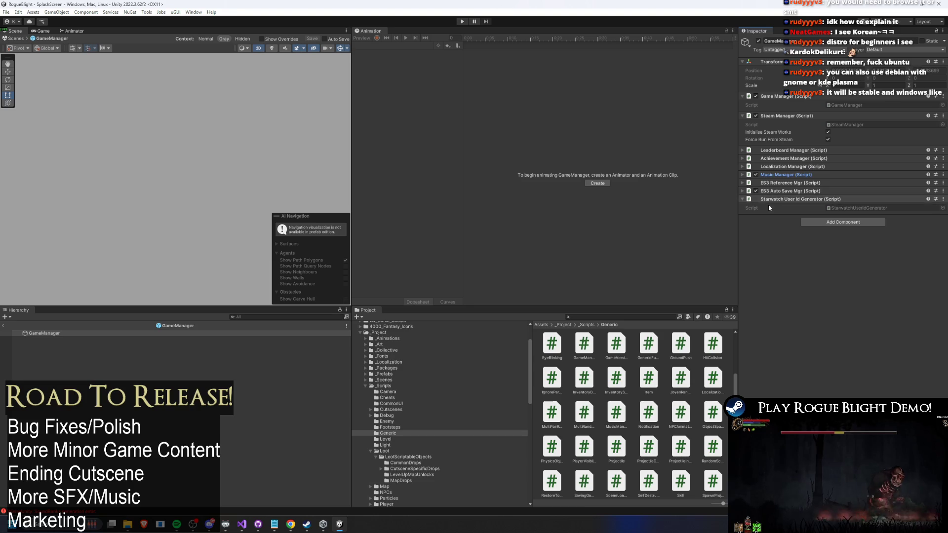
click(462, 22)
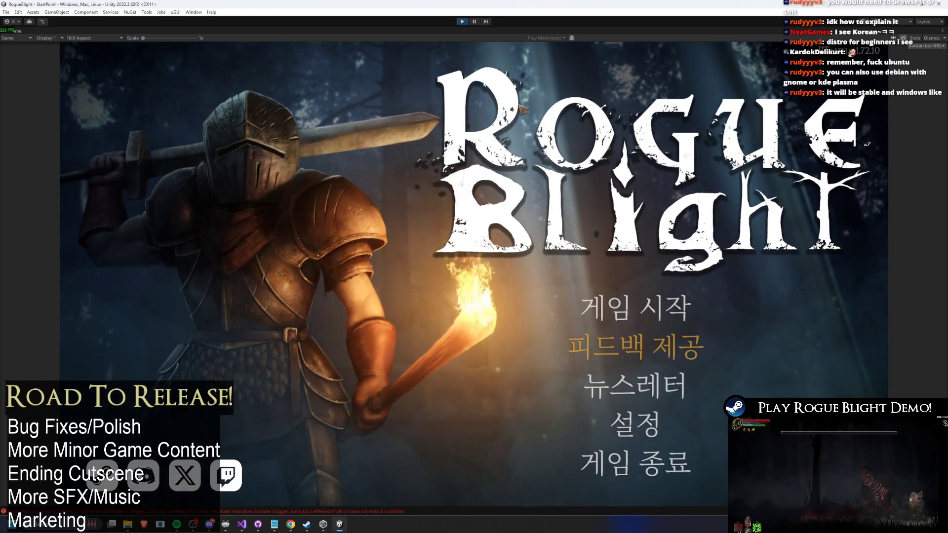
click(463, 21)
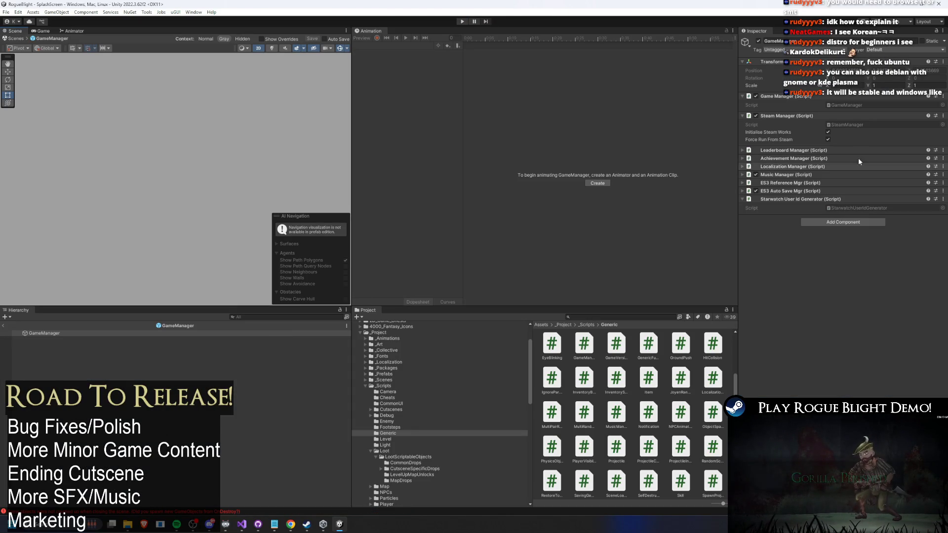
click(809, 174)
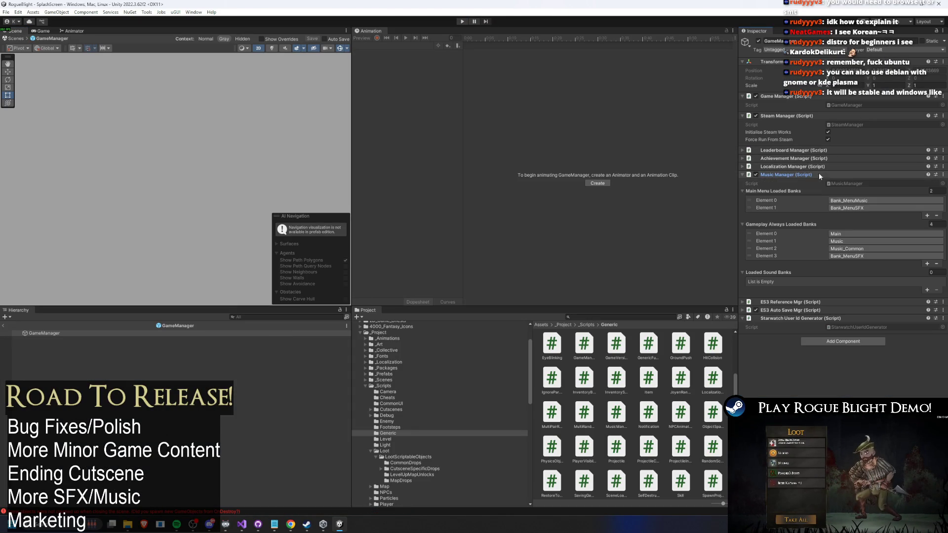
click(860, 183)
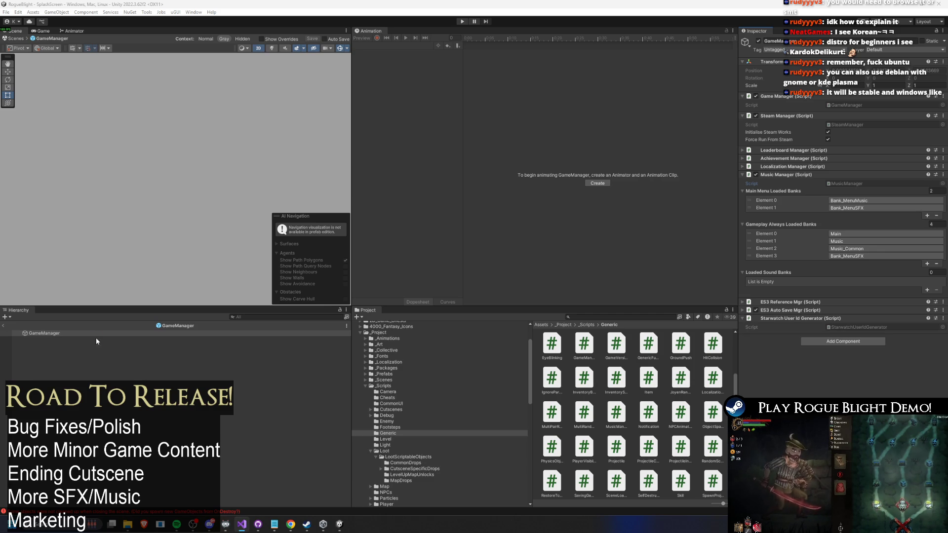
Leave prefab editing and open the StartPoint scene via a 'start point' project search
click(260, 316)
text(ww)
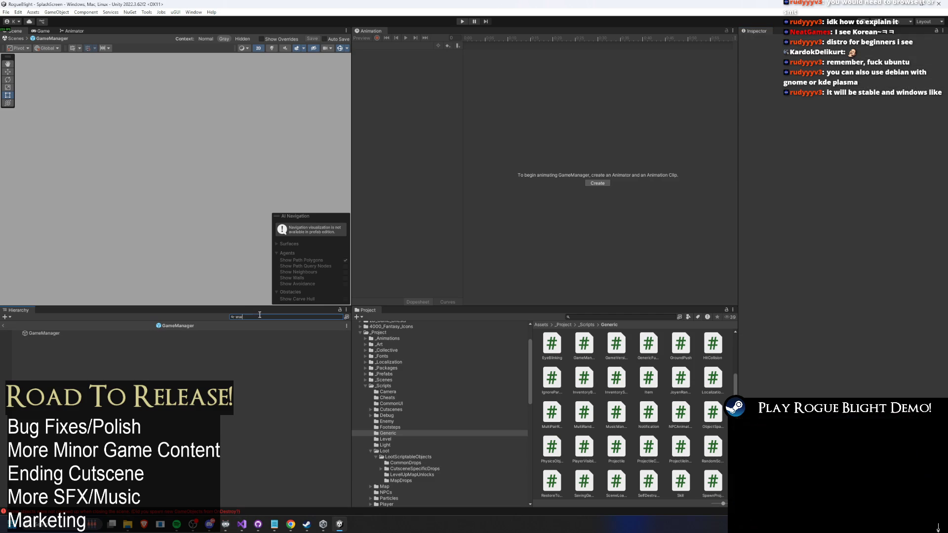
double_click(261, 317)
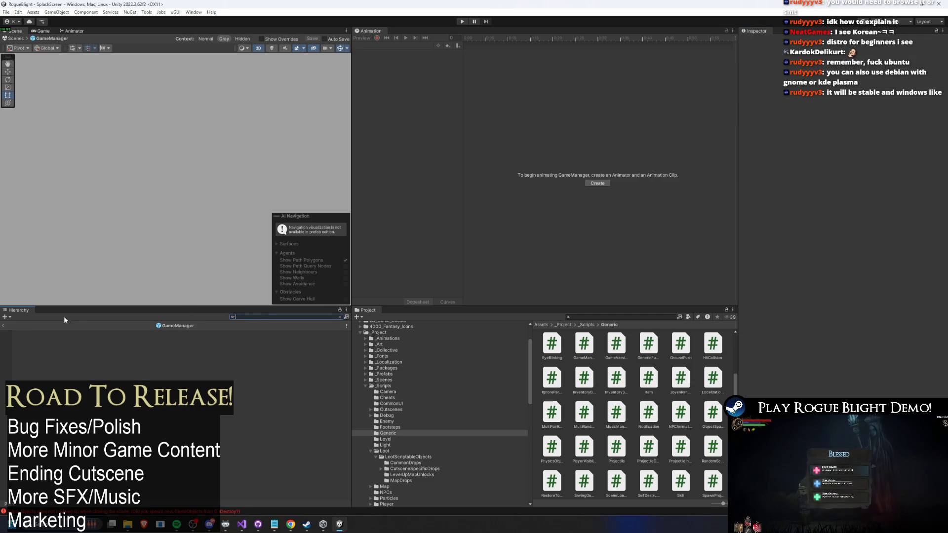
click(4, 325)
text(wwi)
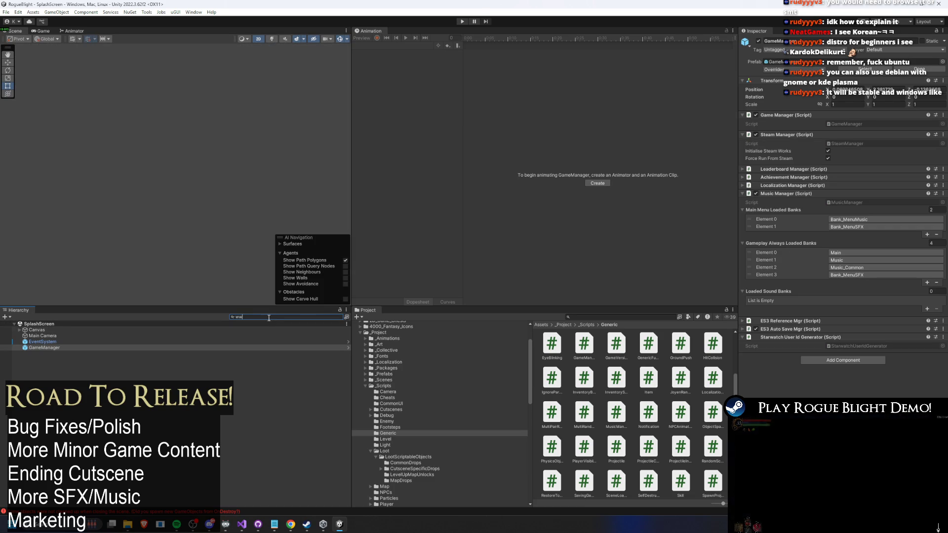
click(623, 317)
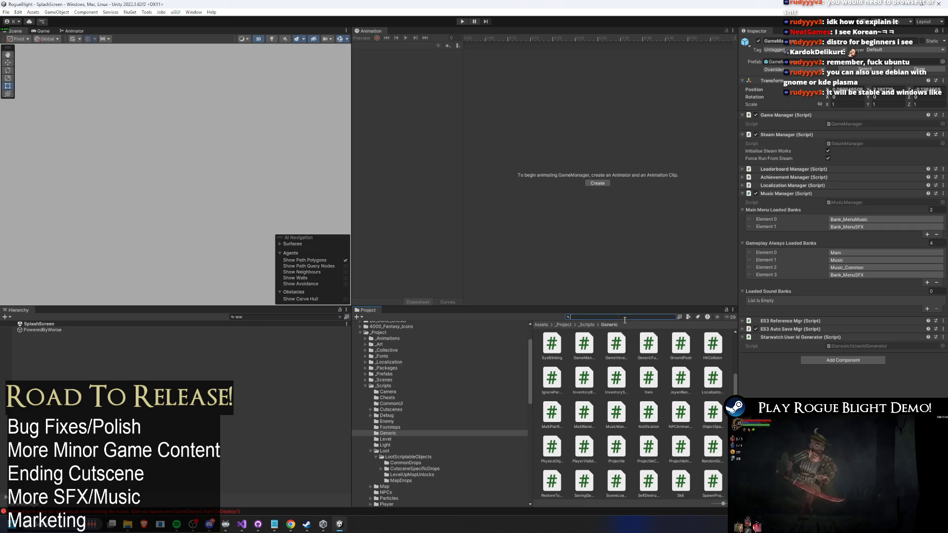
text(sdstart poi)
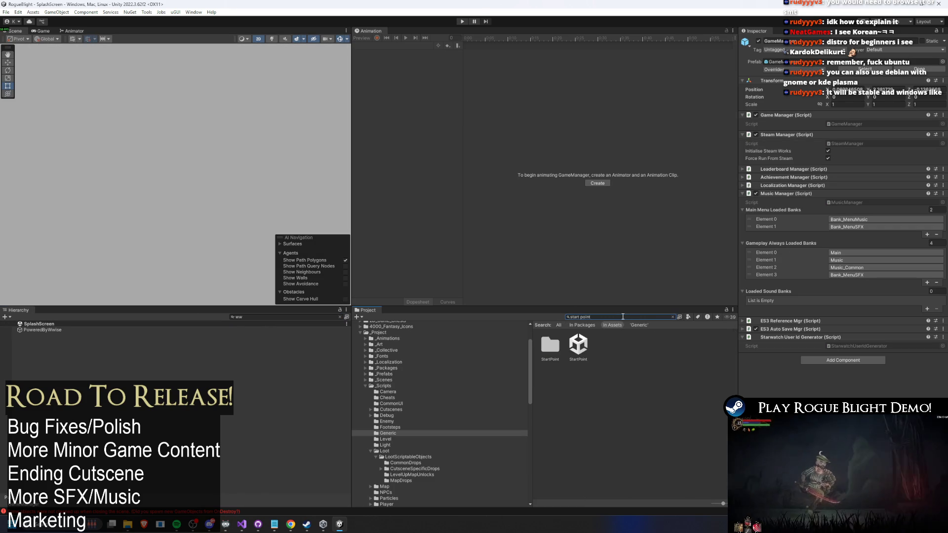
text(nt)
click(578, 346)
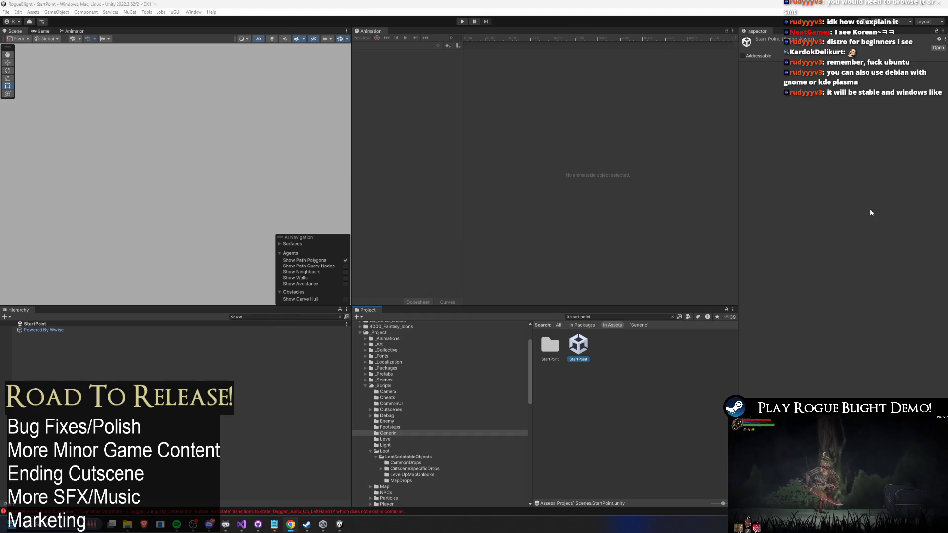
Open the GameManager prefab via a 'game mana' search, then launch RogueBlight (demo 2026 NF) from Unity Hub
click(252, 316)
right_click(251, 316)
key(Escape)
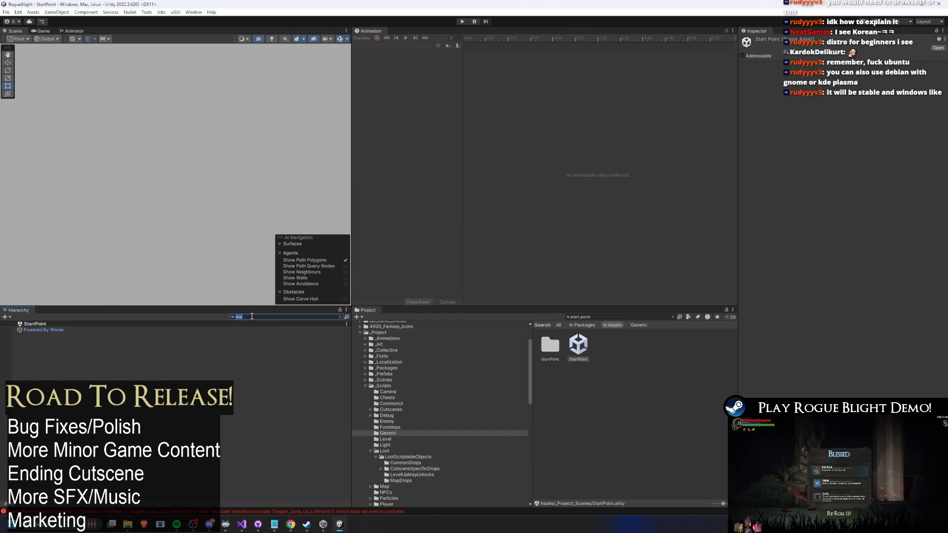
text(gdsb)
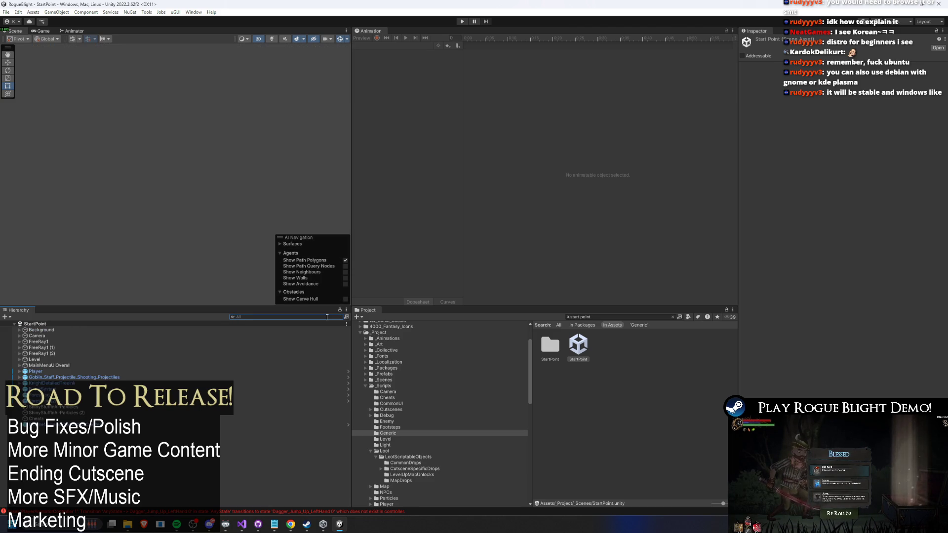
click(596, 317)
text(game mana)
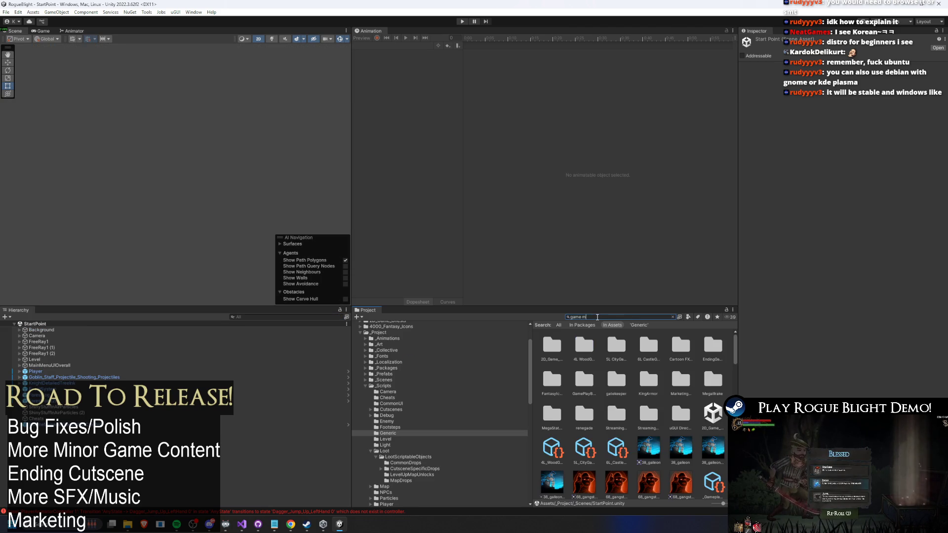
double_click(578, 345)
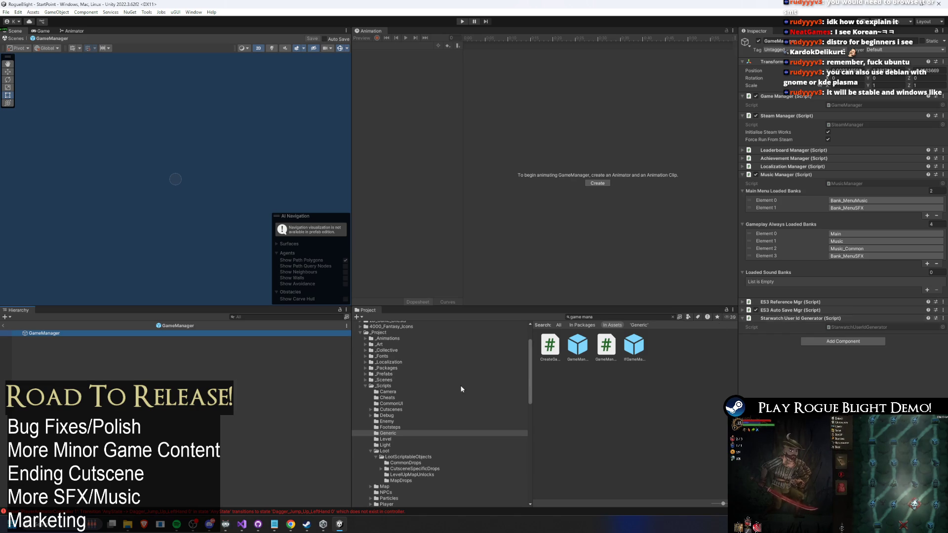
click(323, 524)
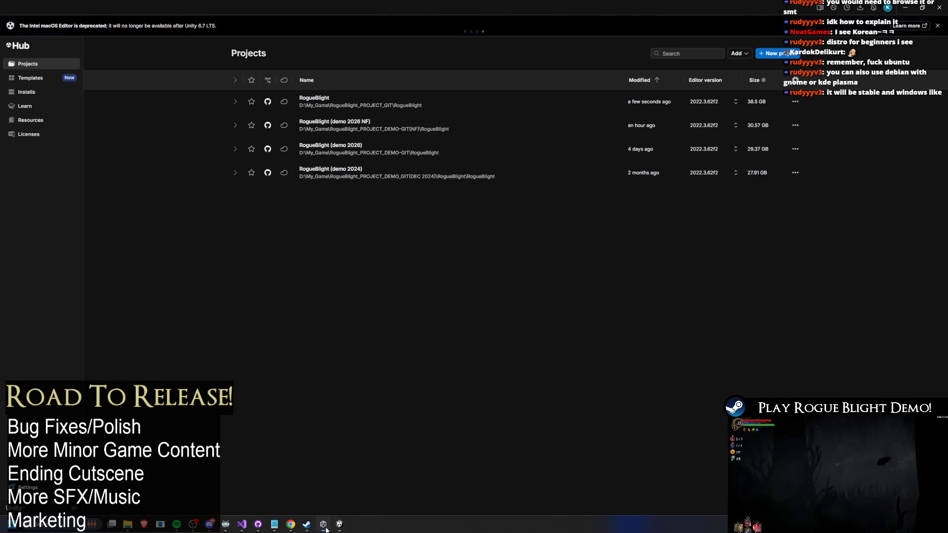
click(395, 128)
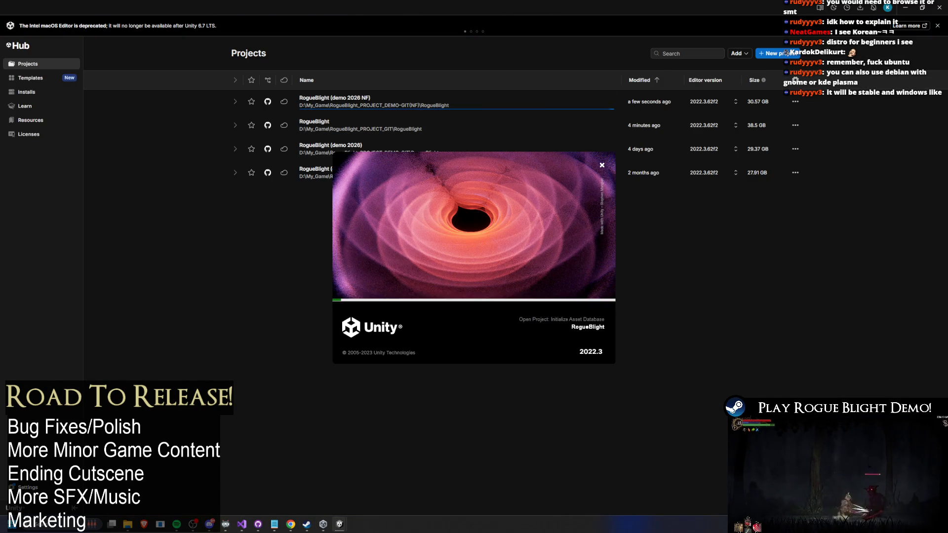
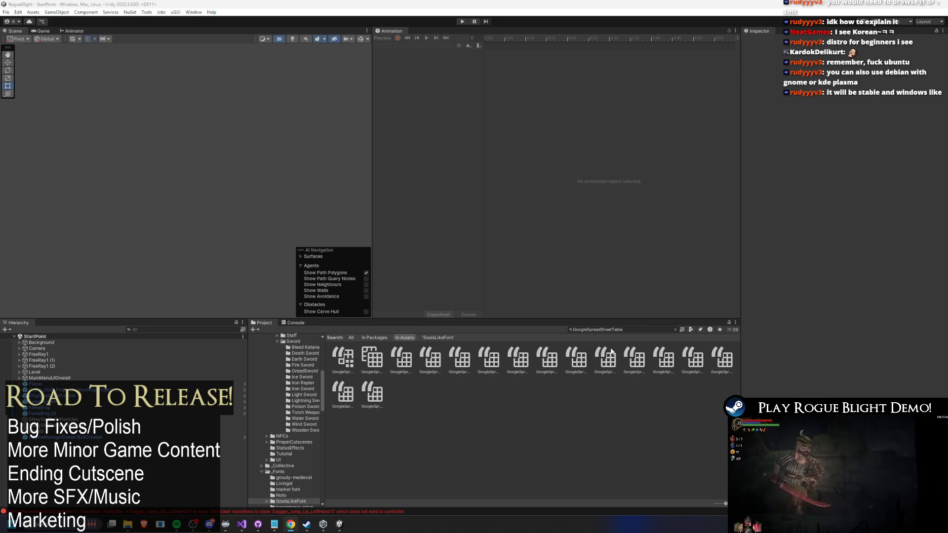
Find and open the GameManager prefab and review its existing components
click(636, 329)
text(splas)
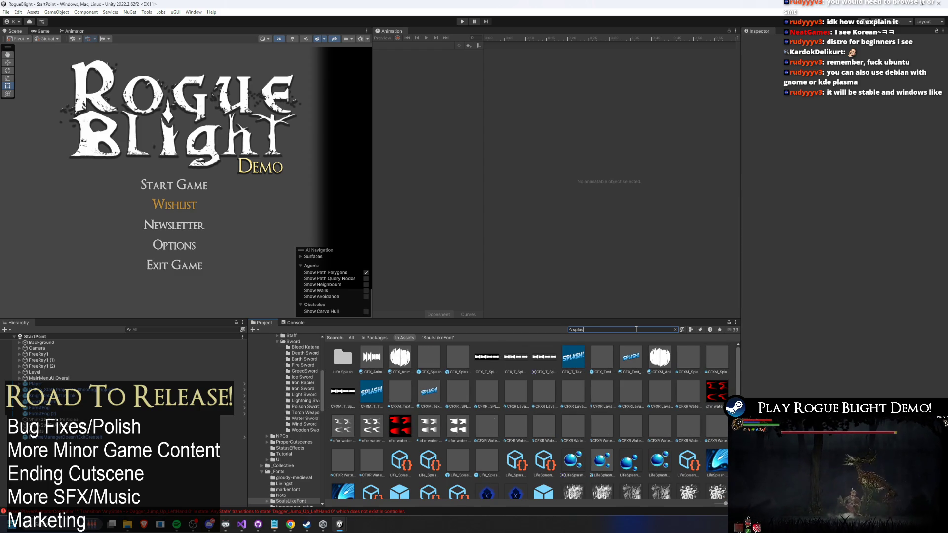
text(gam)
text(e mana)
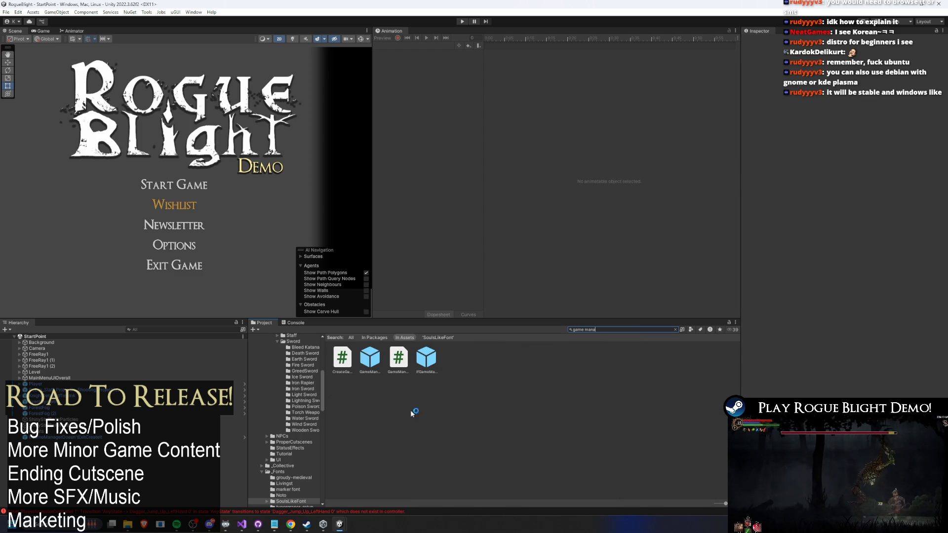
double_click(370, 358)
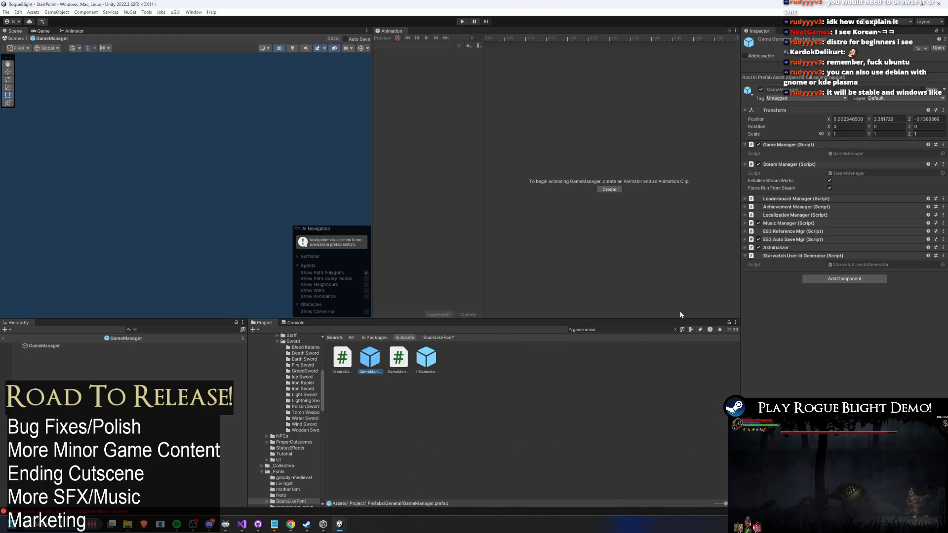
click(792, 247)
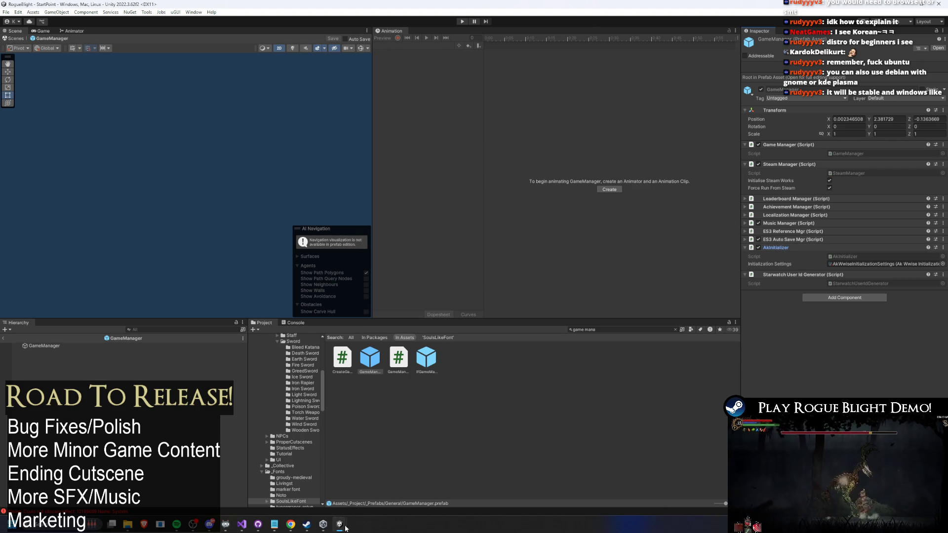
mouse_move(346, 527)
click(305, 477)
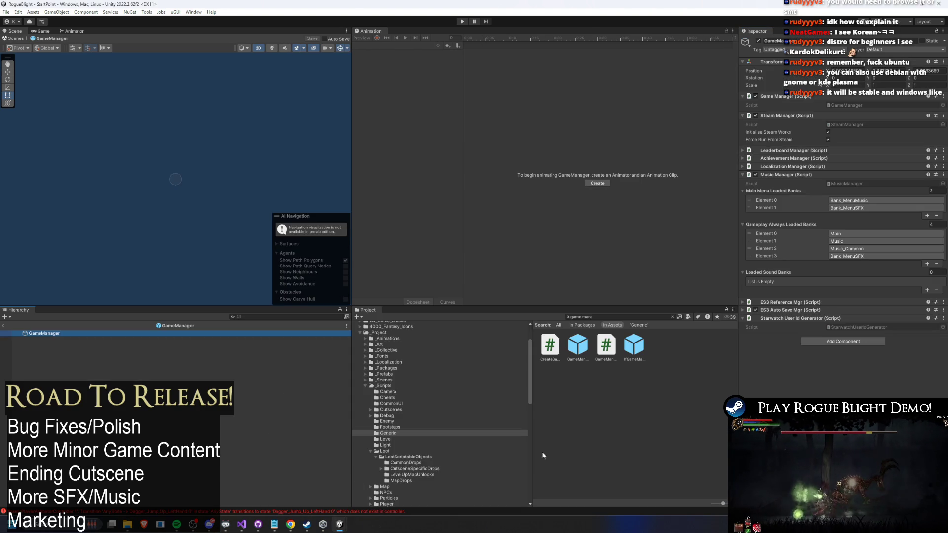
click(782, 175)
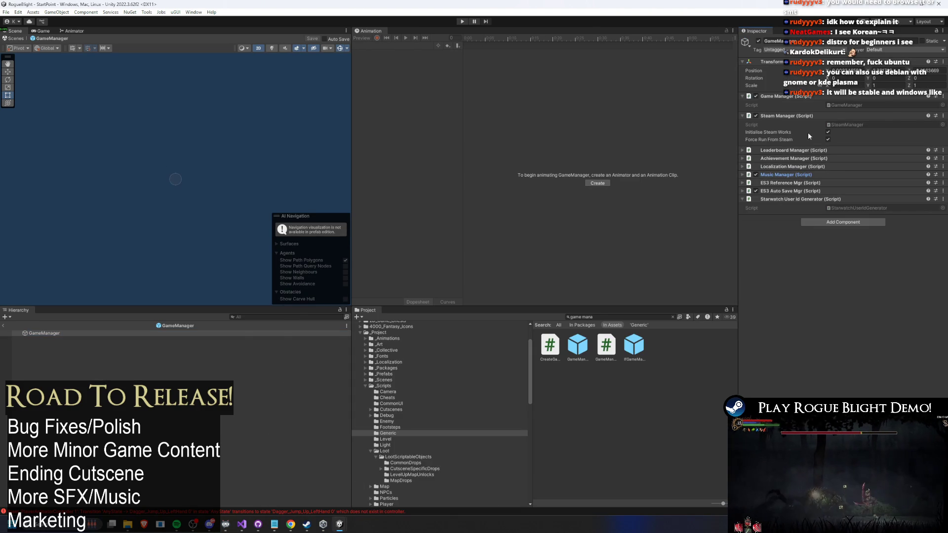
key(alt+Tab)
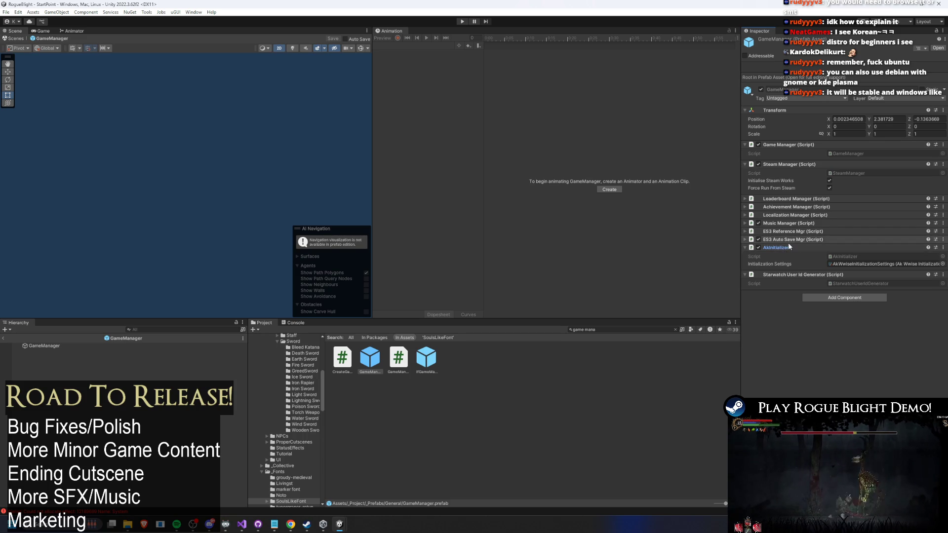
Add an AkInitializer component via an 'akinit' search, then return to the scene
right_click(785, 247)
click(821, 295)
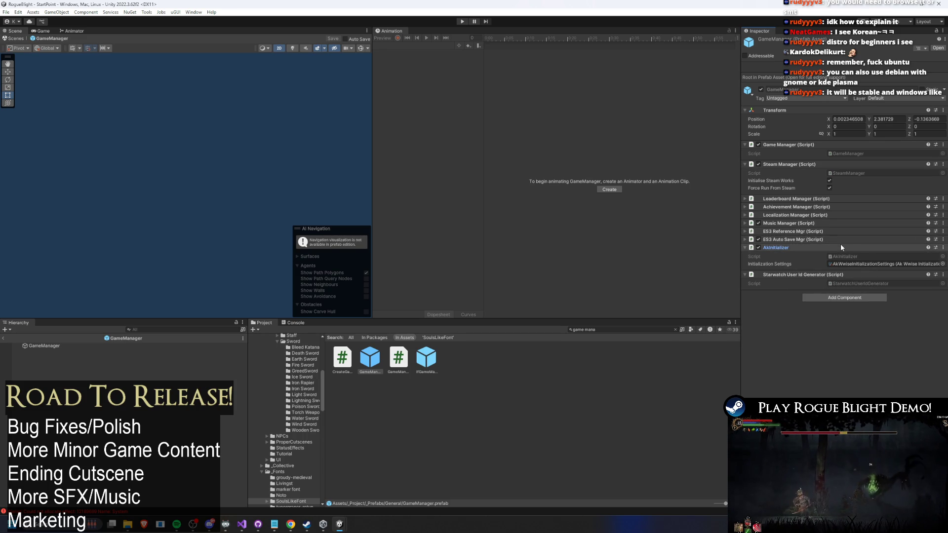
right_click(774, 202)
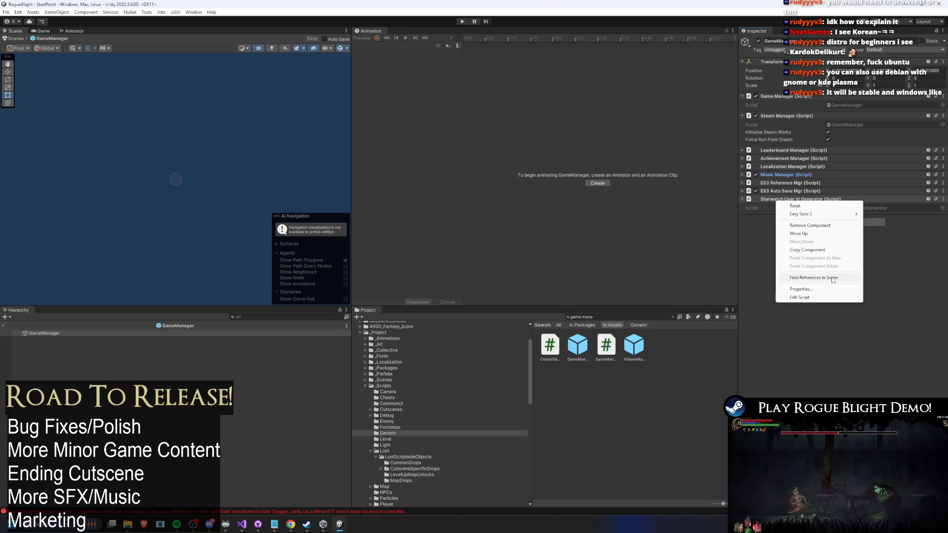
click(897, 268)
click(855, 223)
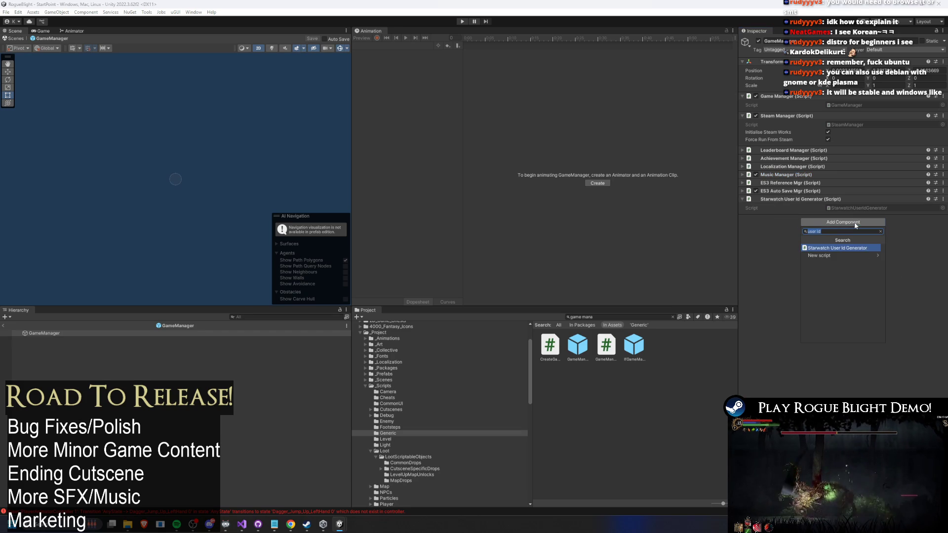
text(akinit)
key(Return)
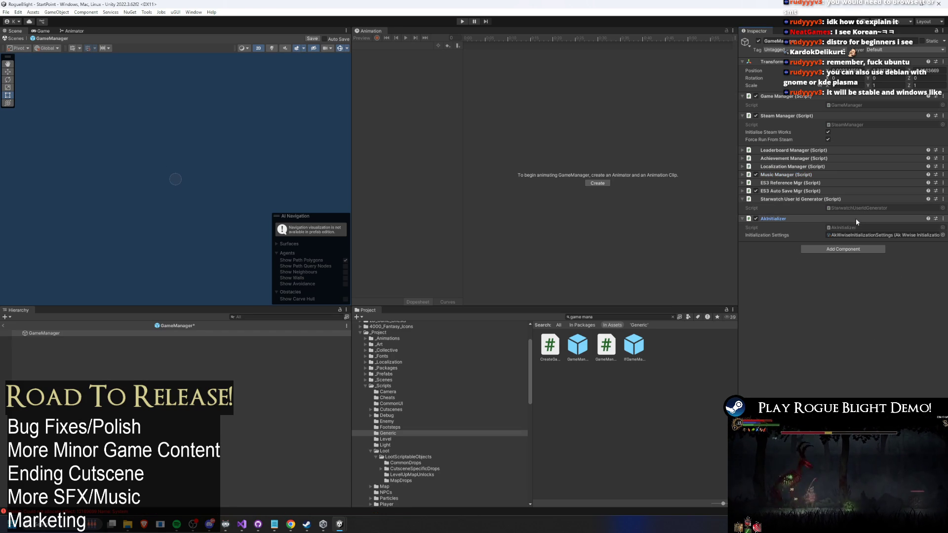
click(5, 325)
Open the SplashScreen scene from the Project search and enter Play mode
click(614, 317)
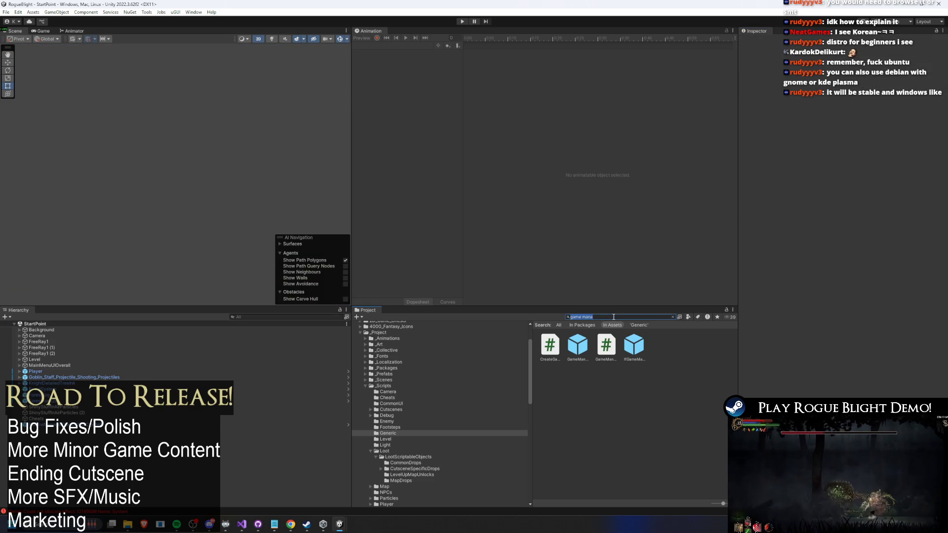
text(splash scree)
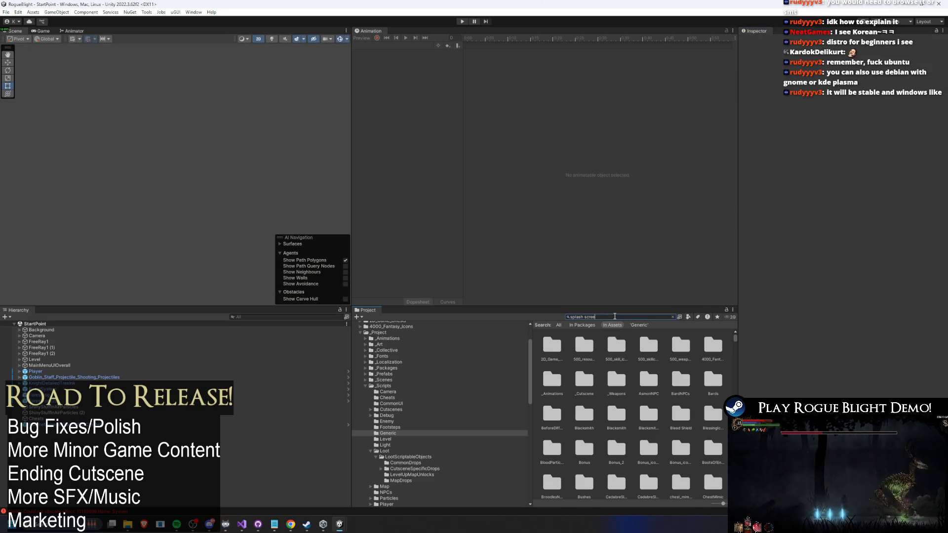
double_click(550, 346)
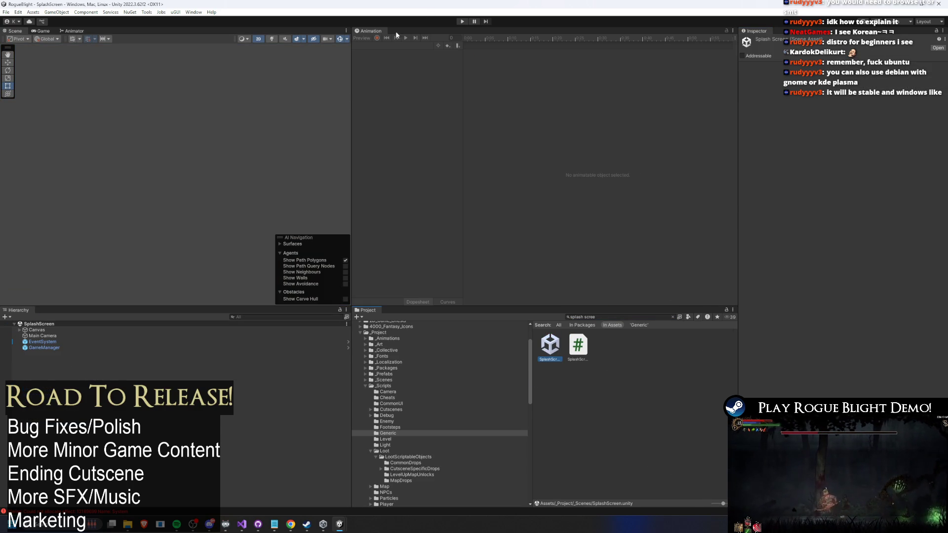
click(461, 22)
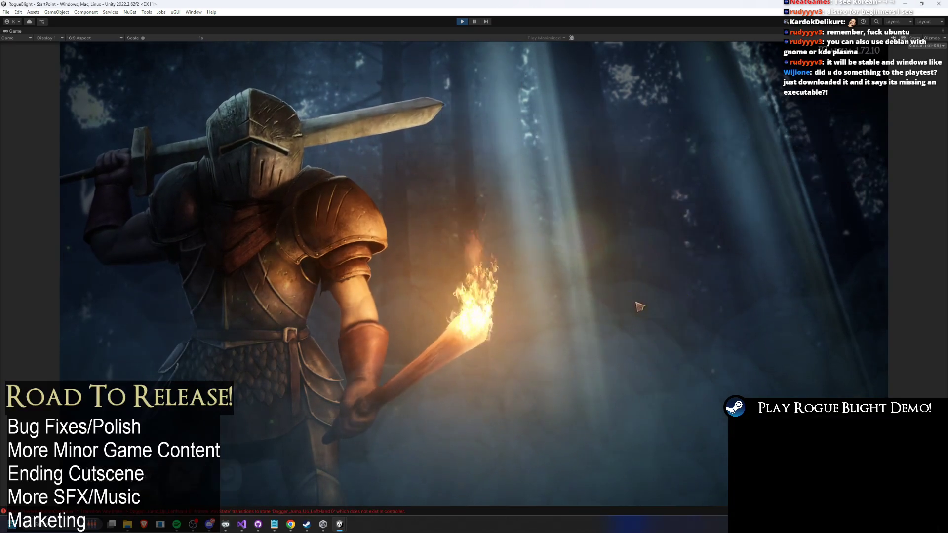
Start the game by loading the existing save slot and open the equipment page
click(639, 307)
click(629, 449)
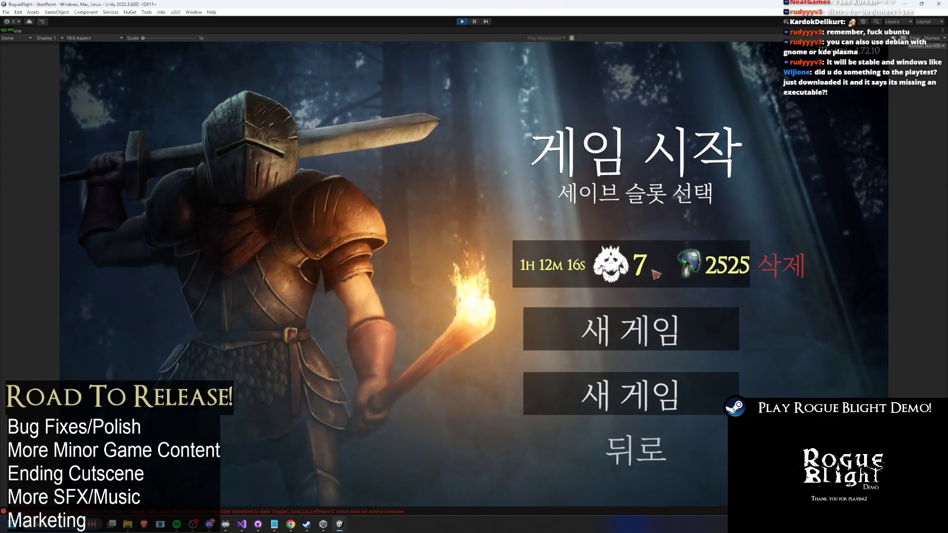
click(656, 274)
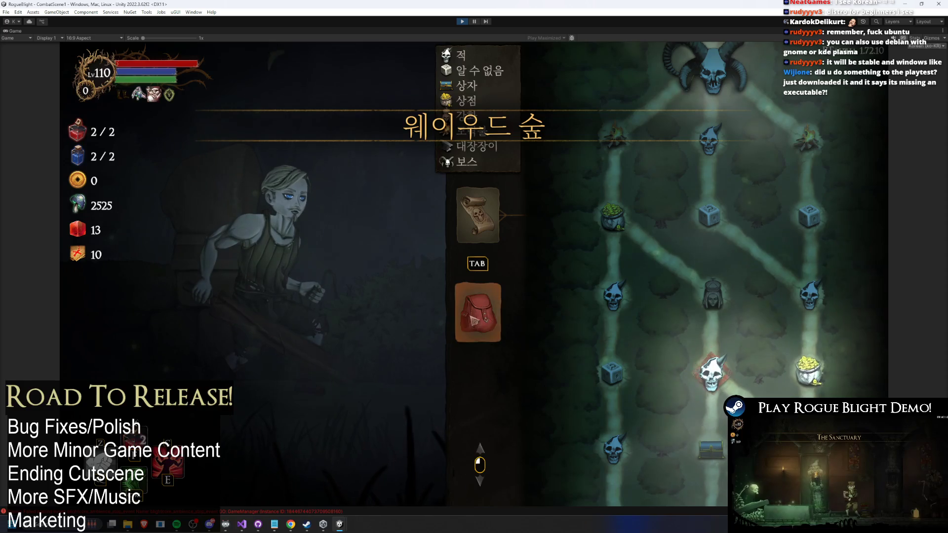
click(473, 320)
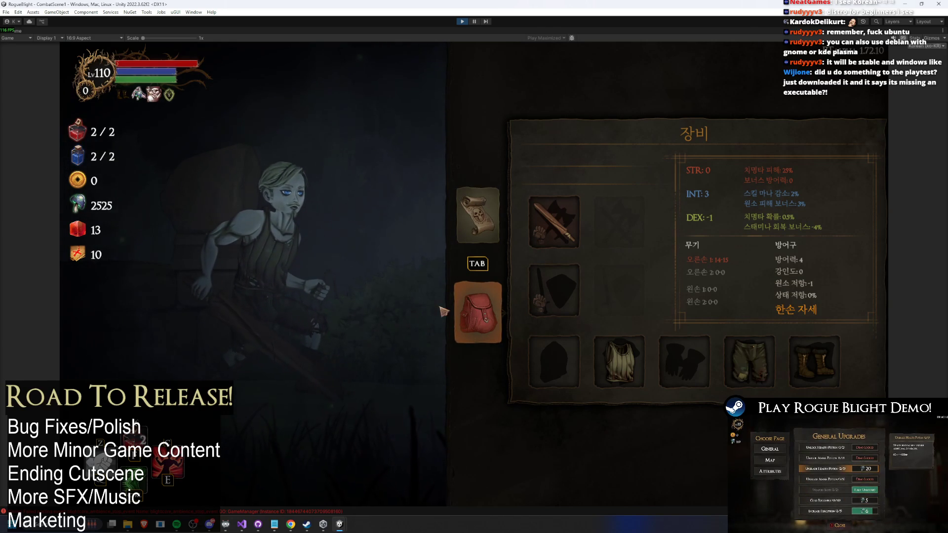
Inspect the hand, helmet, body and head armor equipment slots and their lists
click(553, 290)
key(Escape)
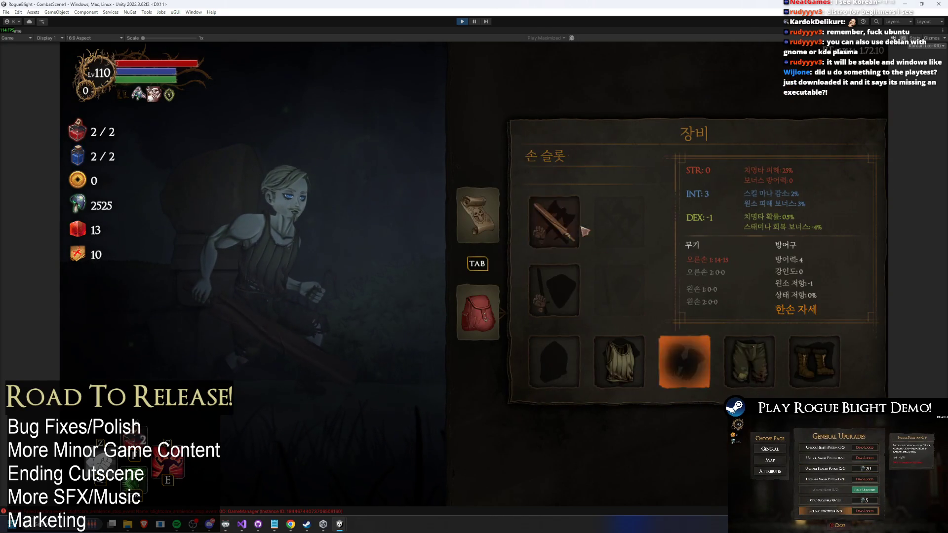
click(552, 363)
key(Escape)
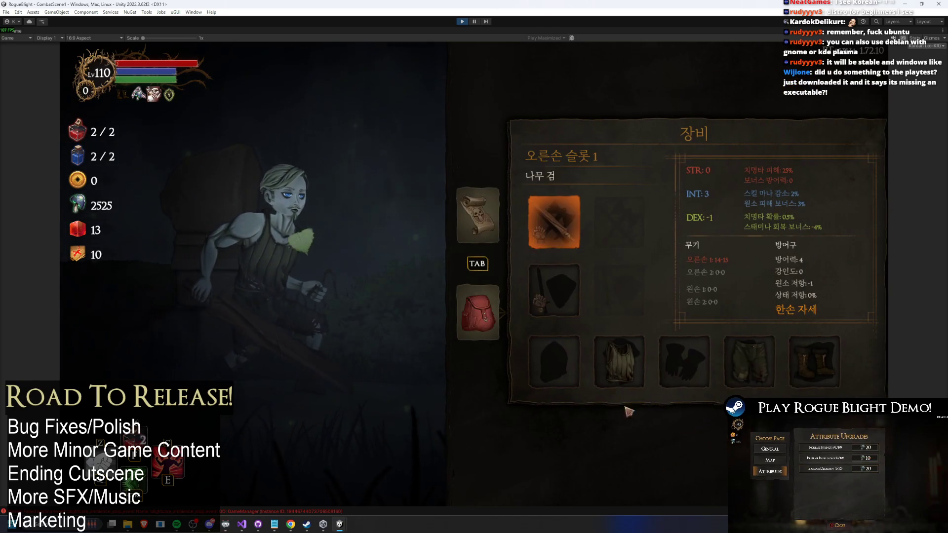
click(619, 362)
key(Escape)
click(684, 364)
key(Escape)
click(633, 371)
key(Escape)
click(619, 362)
key(Escape)
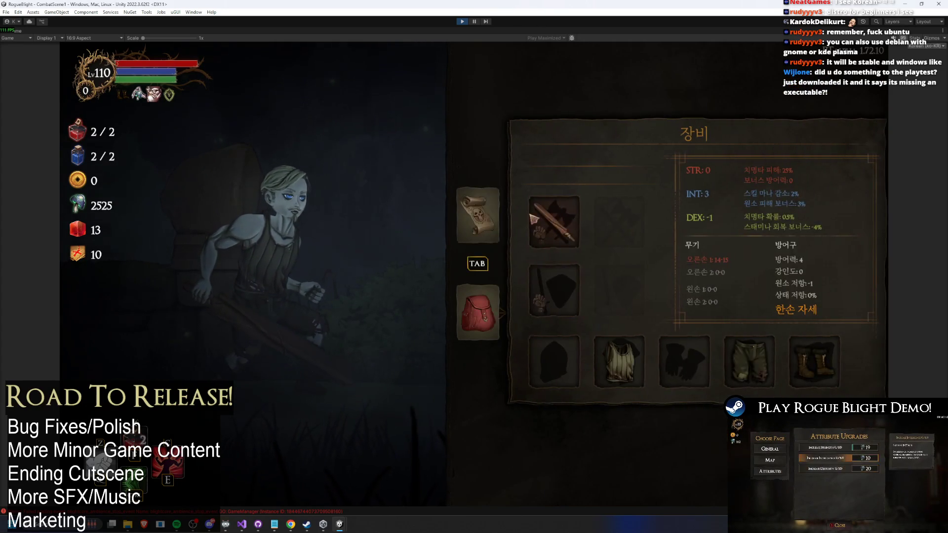
Abandon the run from the in-game pause menu and pause the editor
key(Tab)
key(Escape)
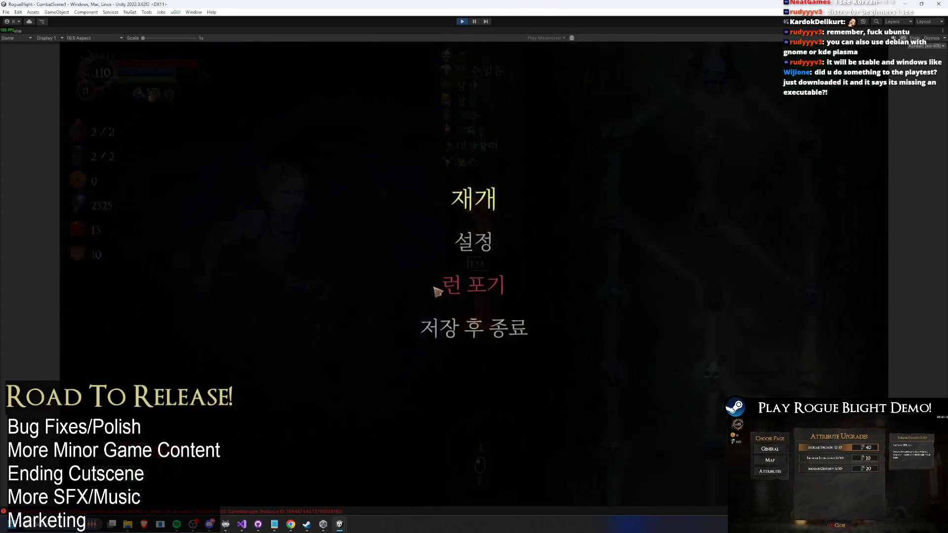
click(447, 289)
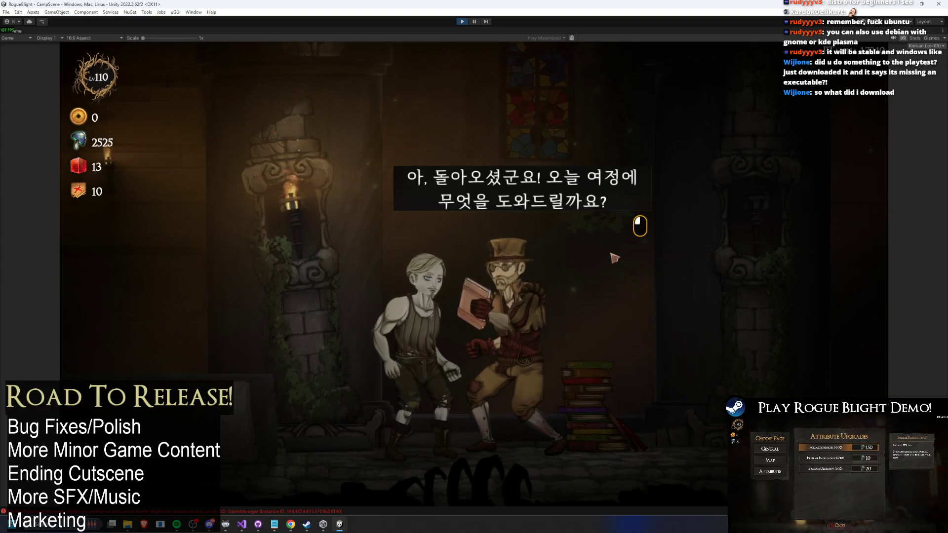
key(ctrl+shift+p)
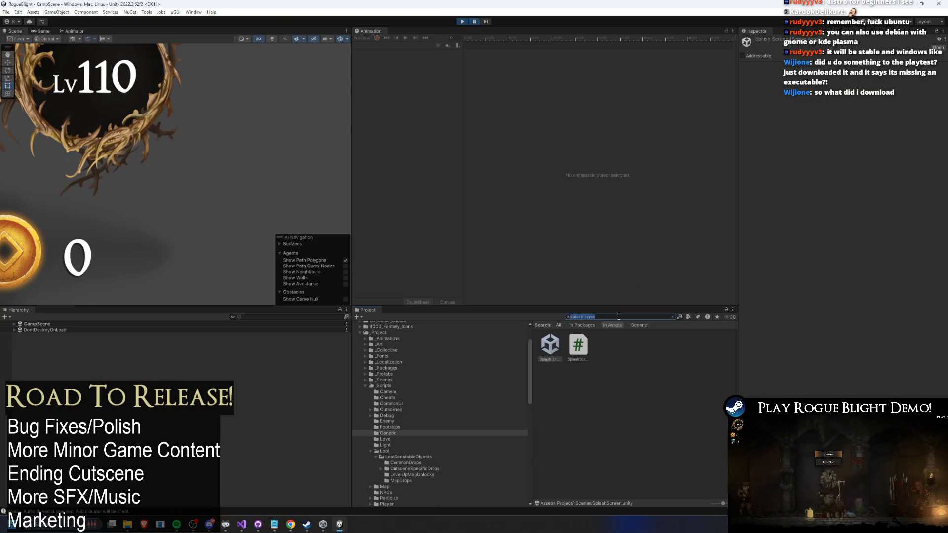
Clear the Project search and adjust the Scene view using the Rect tool
key(Escape)
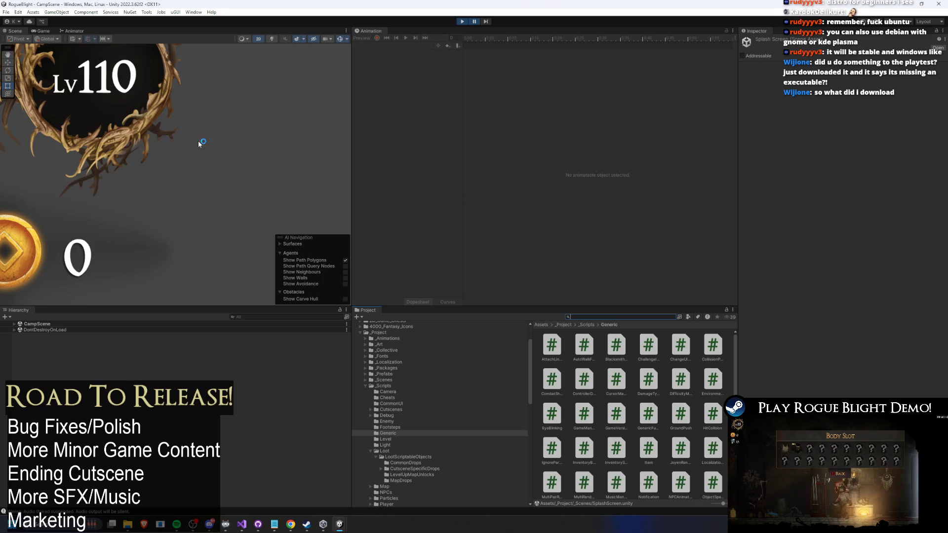
scroll(148, 231, up, 10)
scroll(147, 227, down, 10)
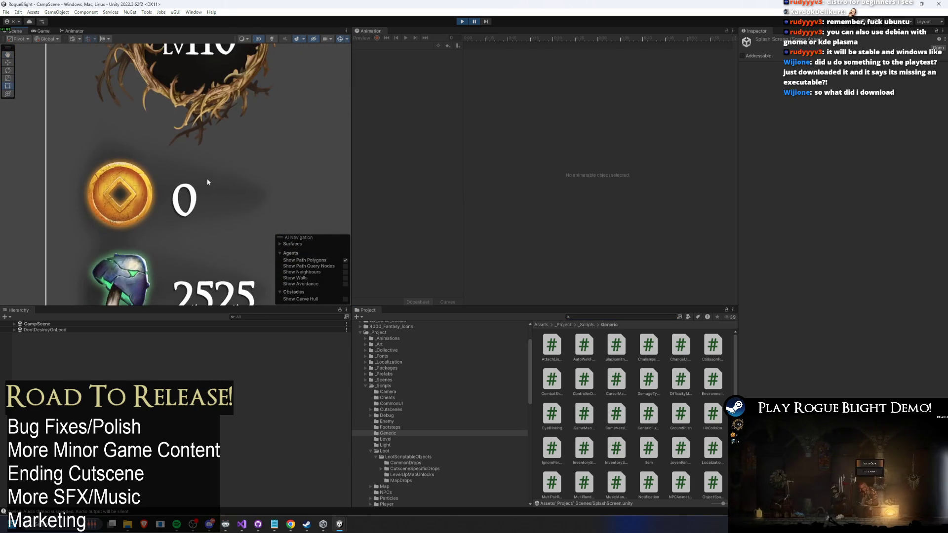
scroll(207, 185, down, 3)
scroll(242, 171, up, 2)
drag(232, 188, 205, 178)
key(t)
scroll(212, 166, up, 2)
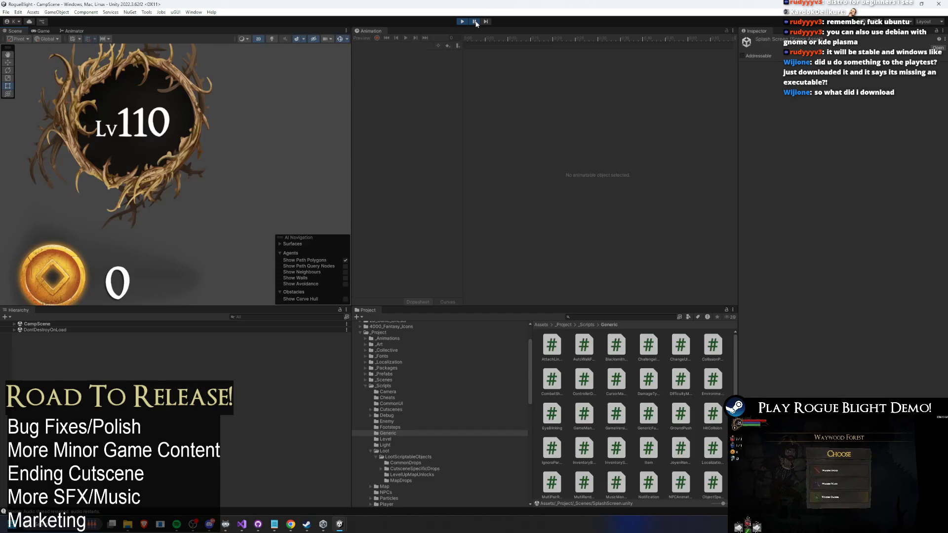
Select NotoSerifKR-VariableFont_wght SDF via a 'kr noto' search and focus its Line Height field
click(659, 318)
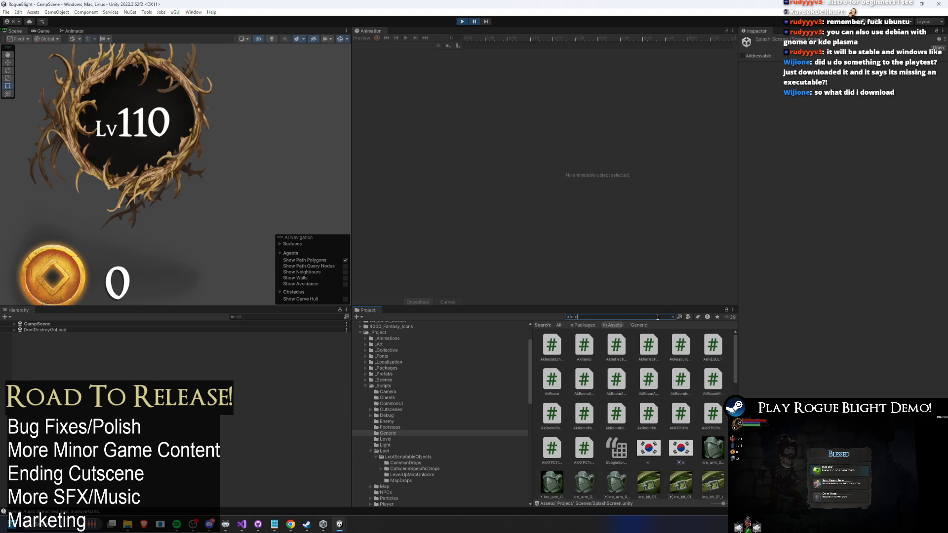
click(551, 348)
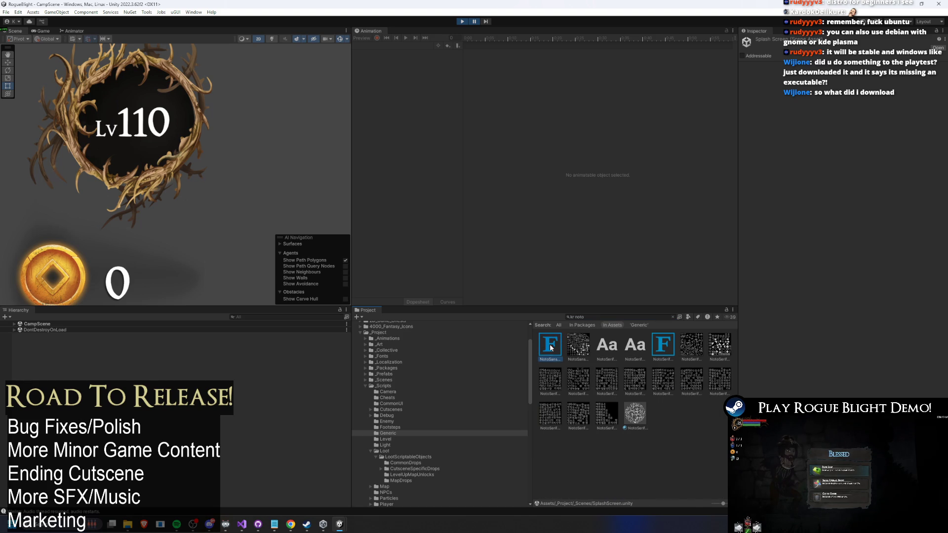
click(661, 341)
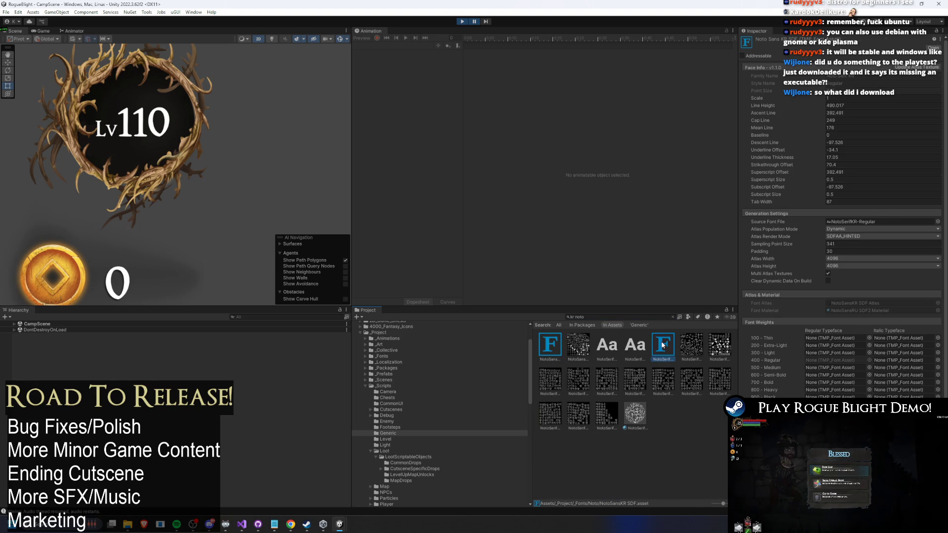
click(671, 317)
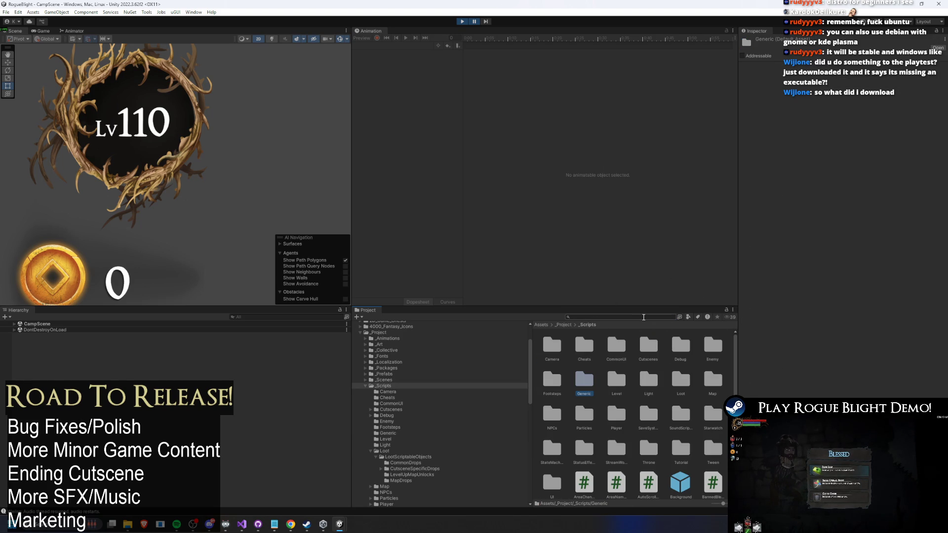
text(kr noto)
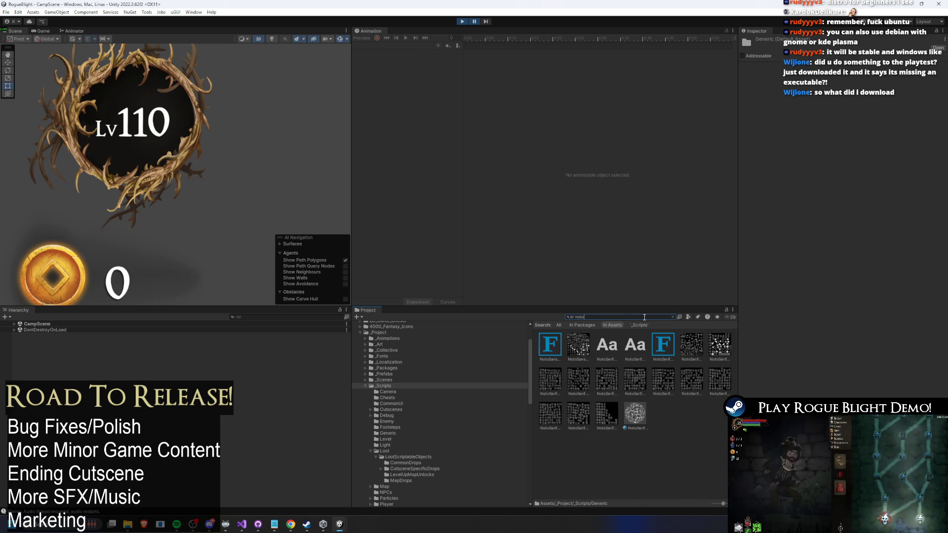
click(663, 346)
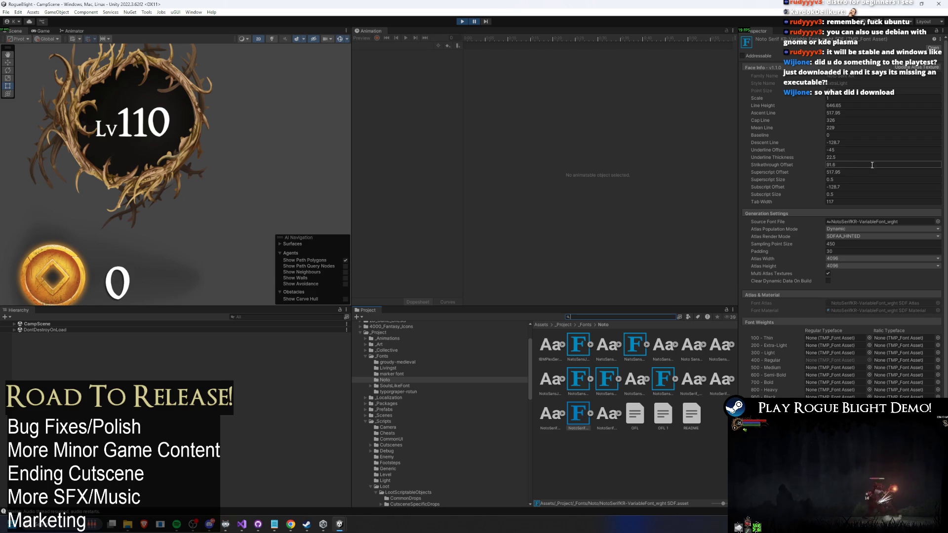
click(845, 112)
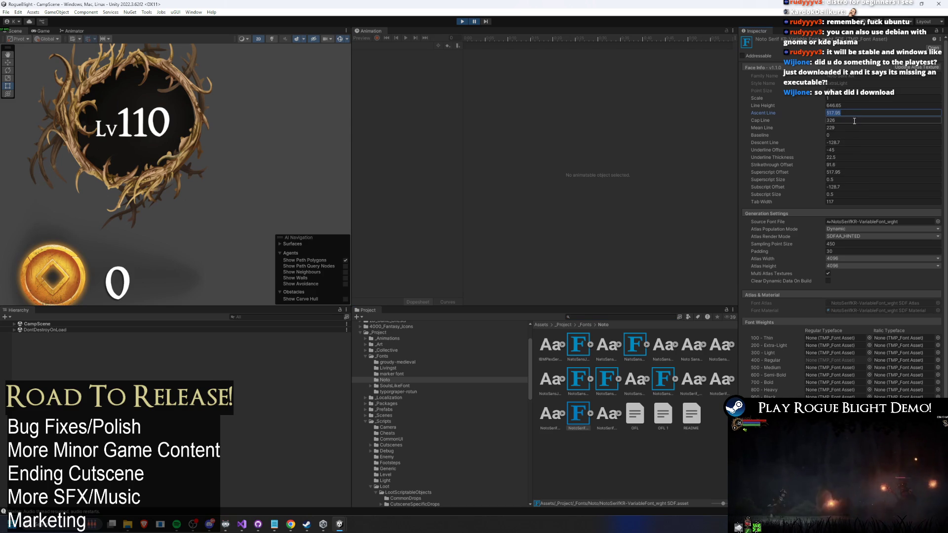
click(859, 106)
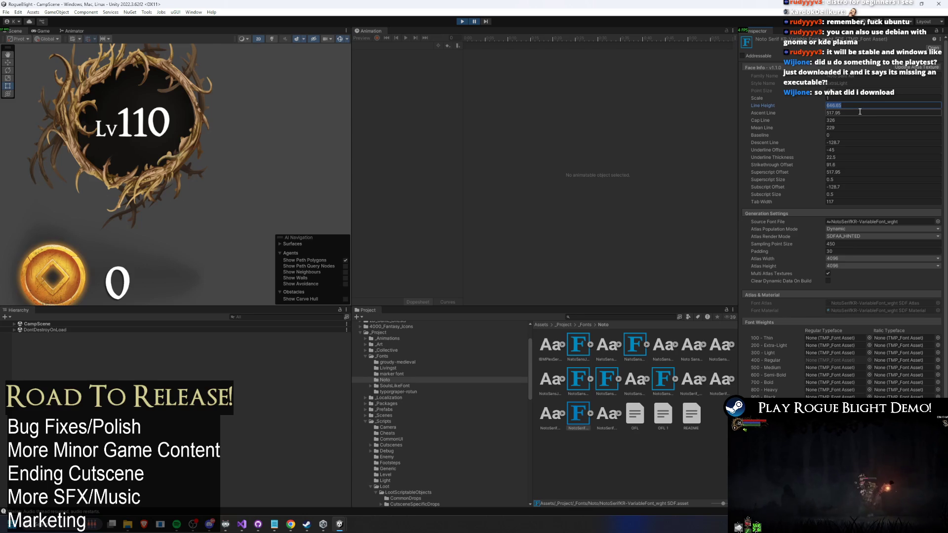
Set the Noto Serif KR Line Height to 500, review the Korean dialogue, then stop Play
text(600)
scroll(864, 202, down, 2)
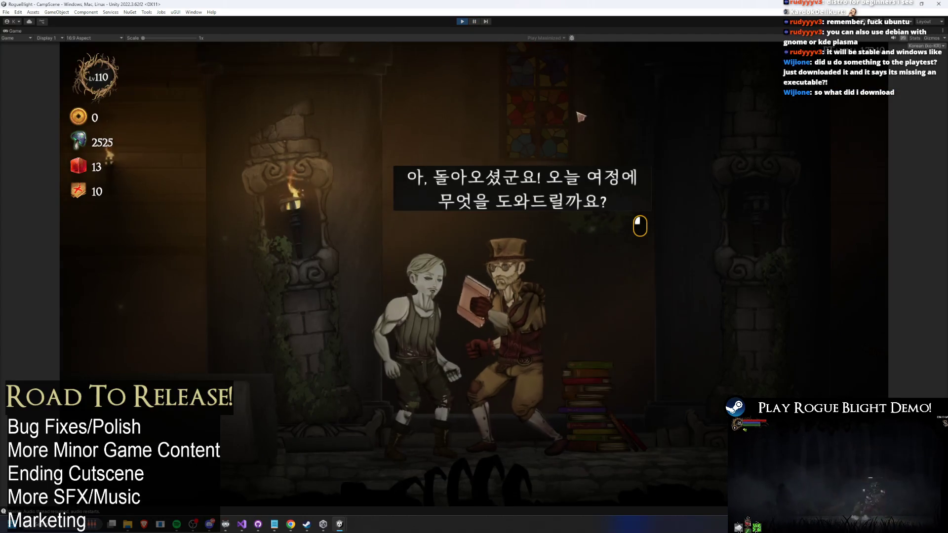
click(458, 107)
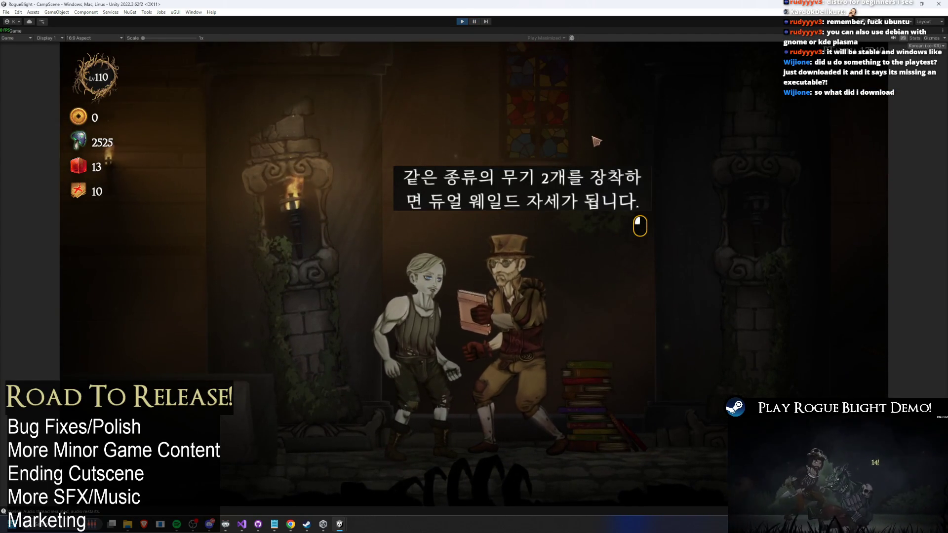
click(462, 21)
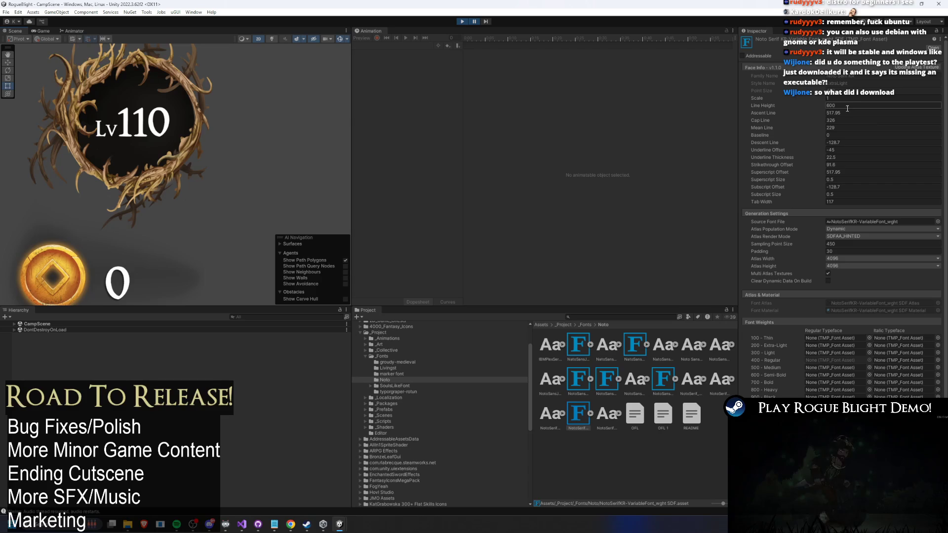
text(50)
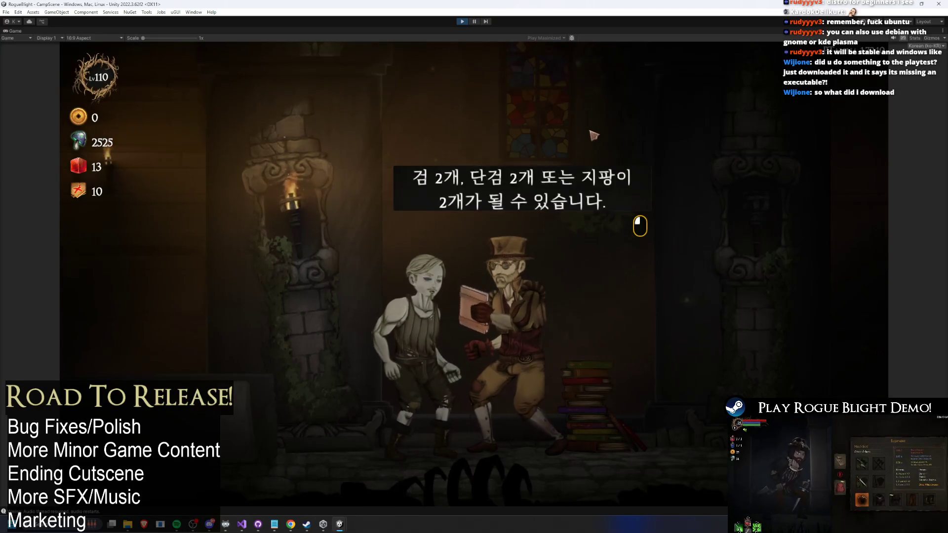
key(ctrl+shift+p)
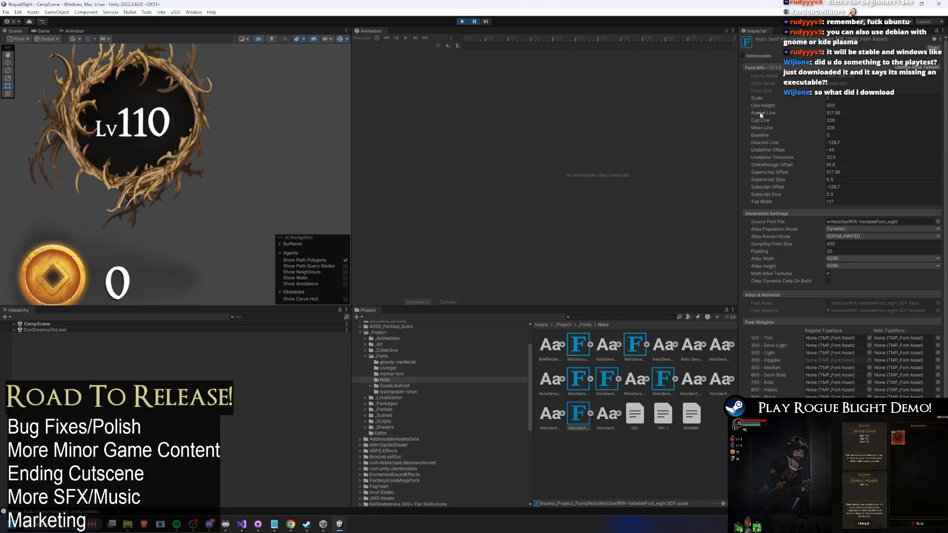
key(ctrl+p)
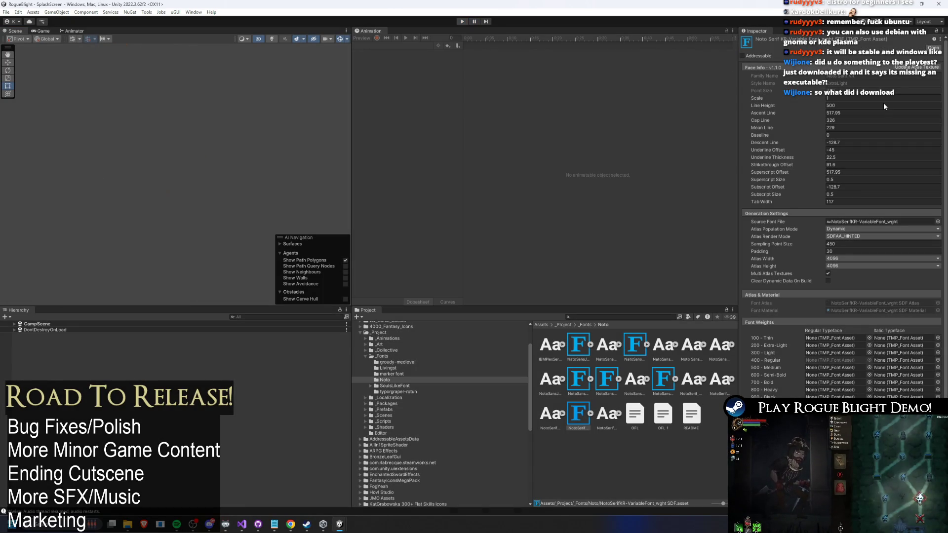
Play the game, load the existing save from Start Game, and pause at the CampScene greeting
click(457, 20)
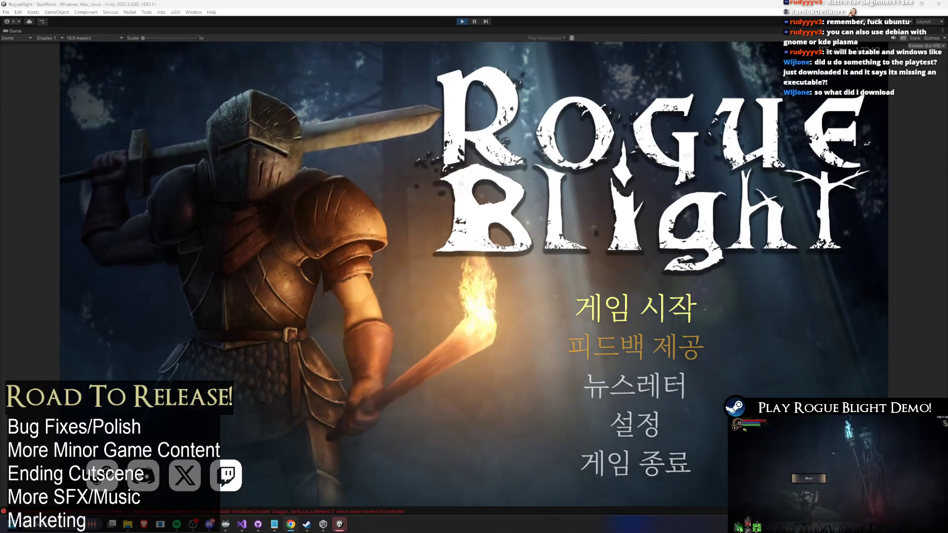
key(Return)
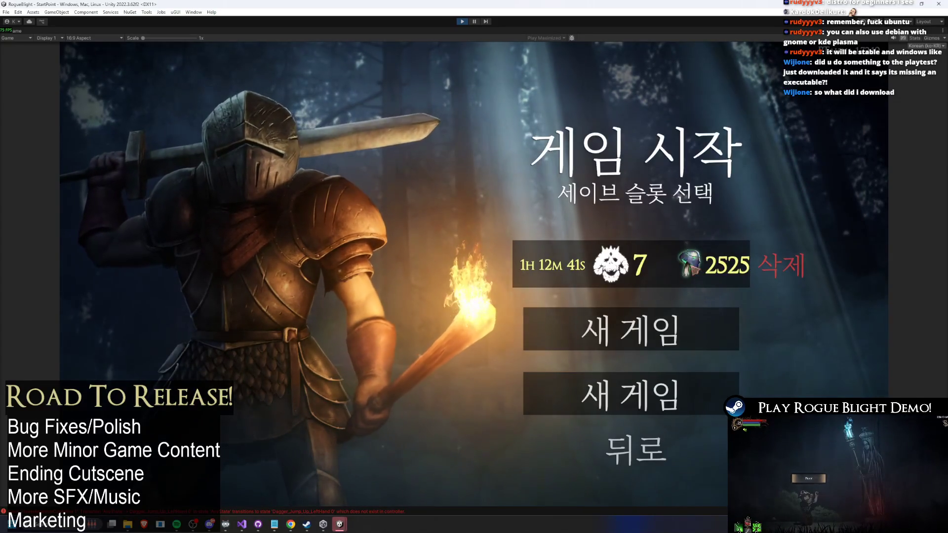
key(Return)
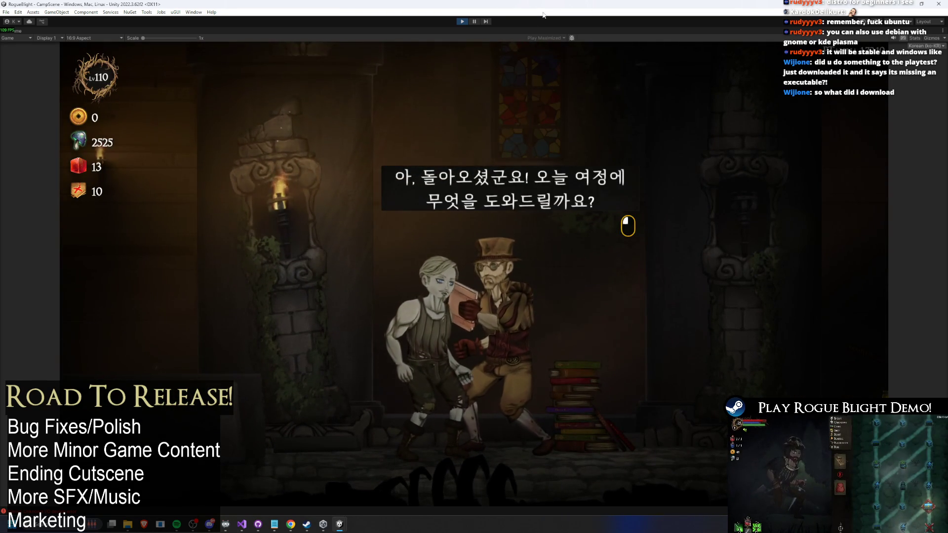
click(474, 22)
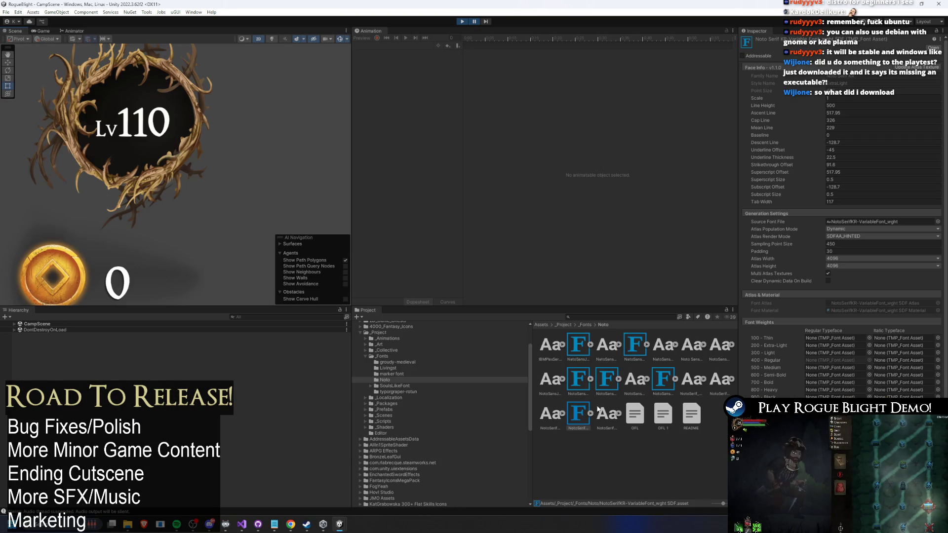
Change Ascent Line to 400, click through the tutorial dialogue, then stop the game
click(858, 113)
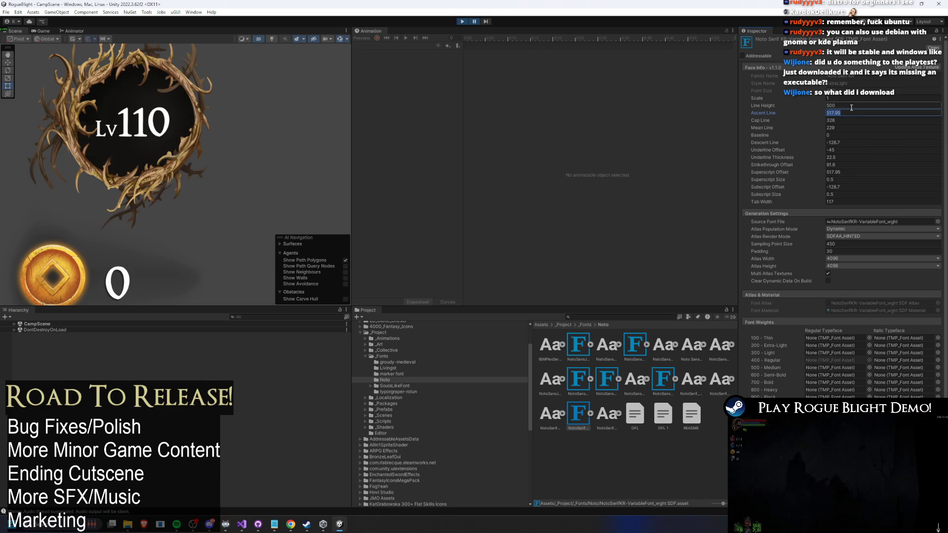
text(409)
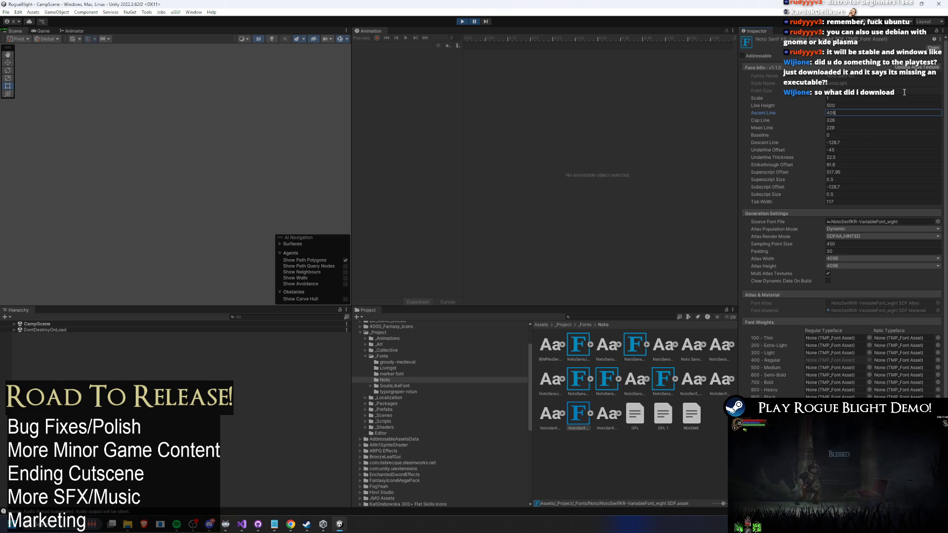
key(BackSpace)
text(0)
key(Return)
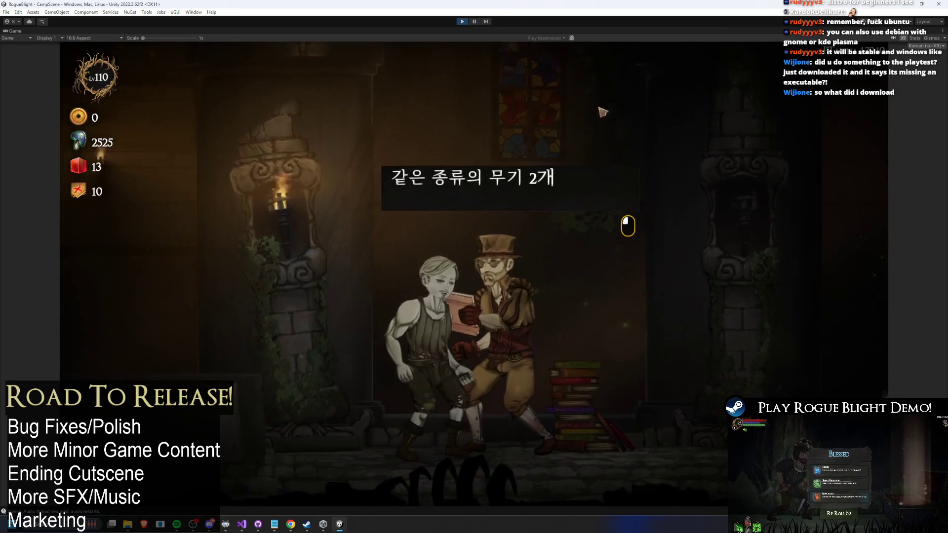
click(514, 144)
click(516, 143)
click(518, 142)
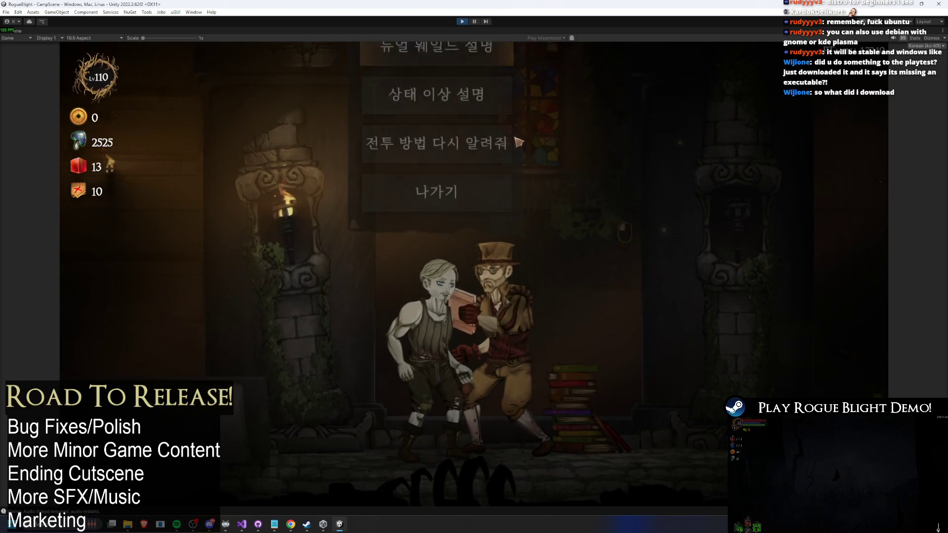
click(462, 21)
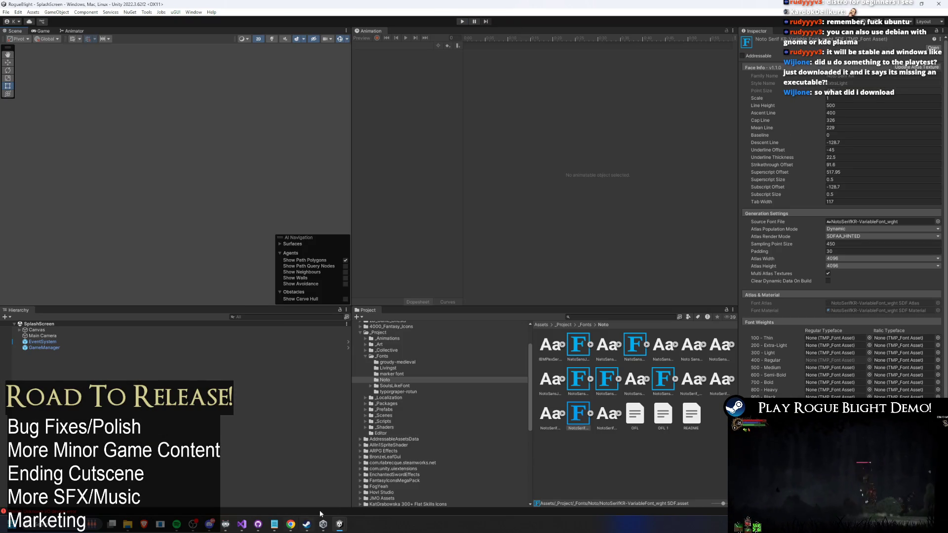
Switch to the other Rogue Blight editor, clear the Project search, and exit the GameManager prefab
mouse_move(323, 523)
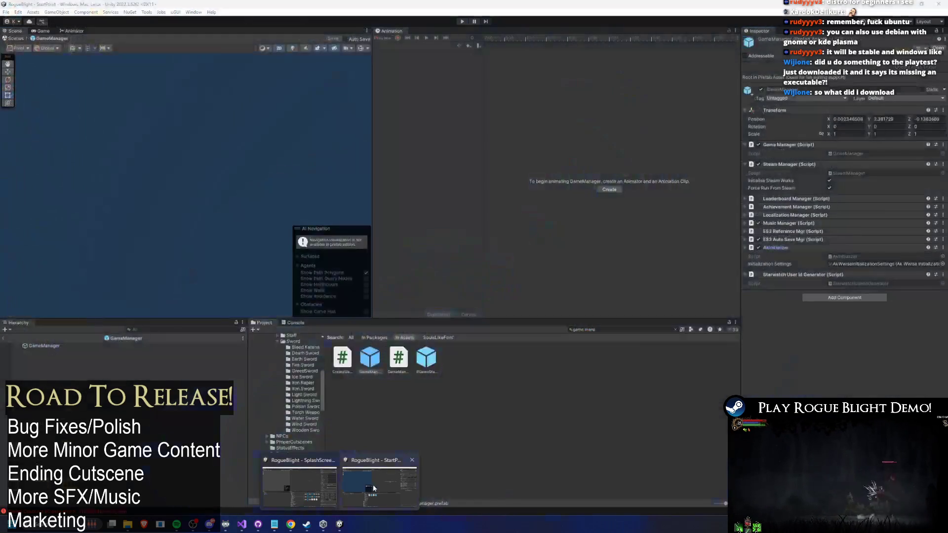
click(380, 487)
click(617, 328)
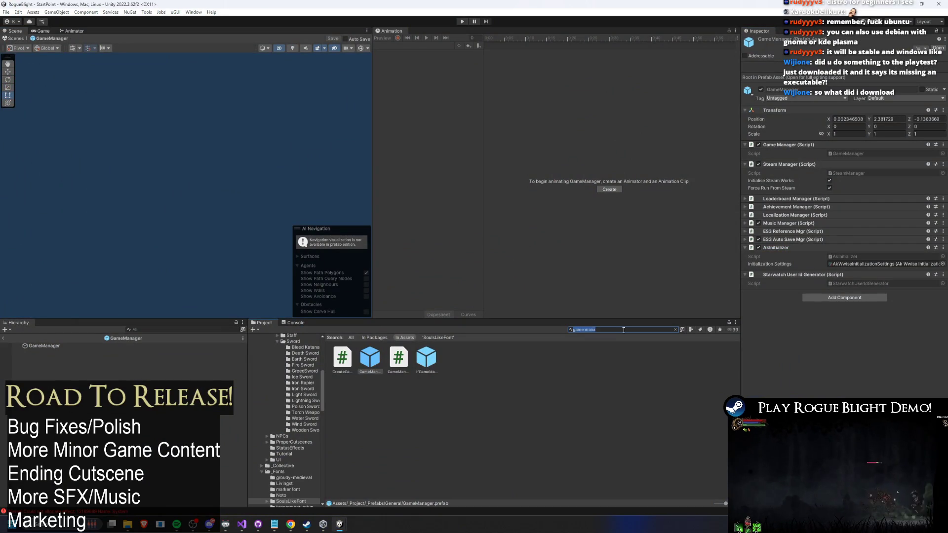
key(BackSpace)
key(BackSpace)
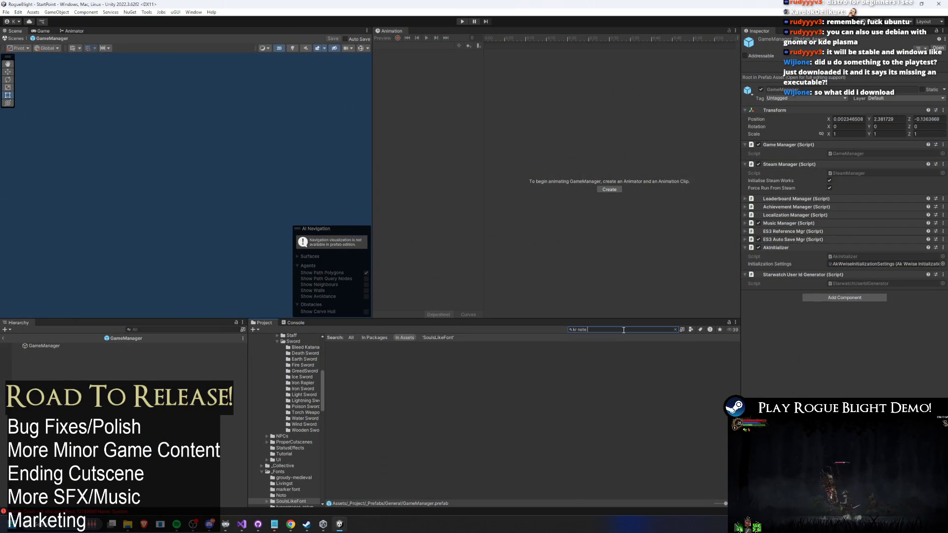
text(not)
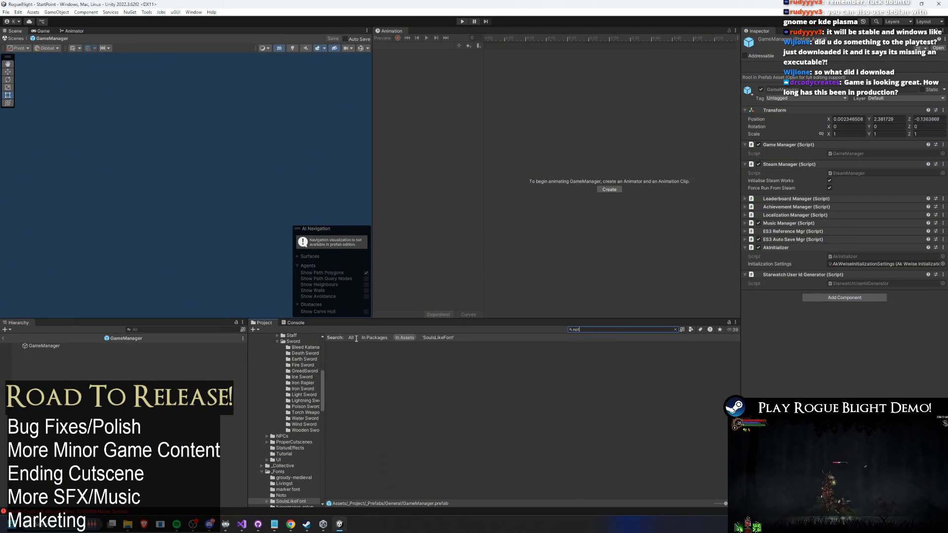
key(BackSpace)
key(BackSpace)
key(BackSpace)
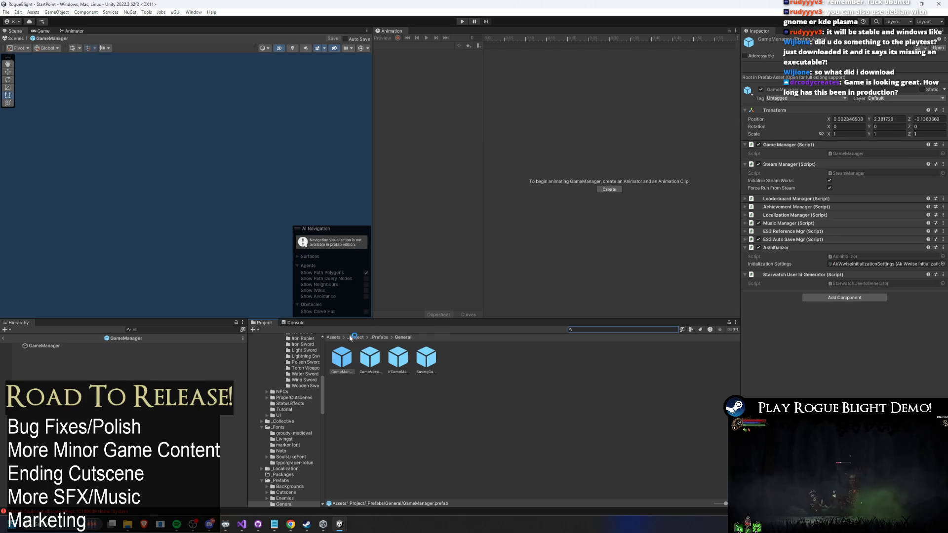
click(333, 337)
click(611, 328)
text(e)
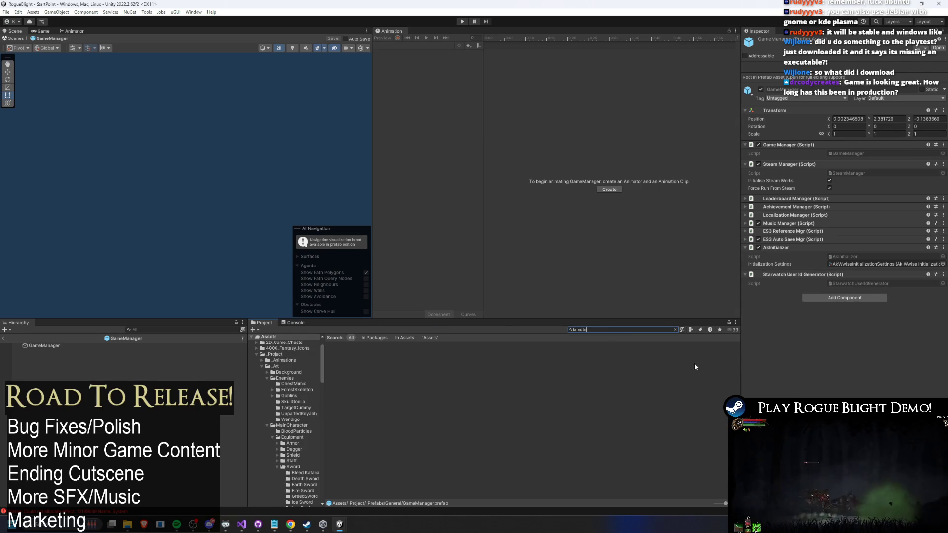
click(3, 339)
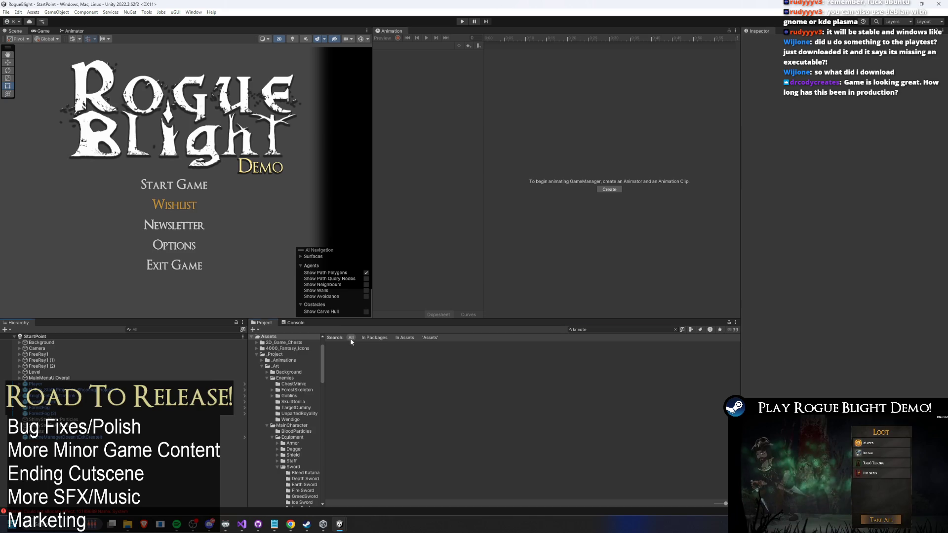
Show the asset folder in File Explorer and select NotoSerifKR SDF via a 'kr no' search
right_click(278, 343)
click(332, 105)
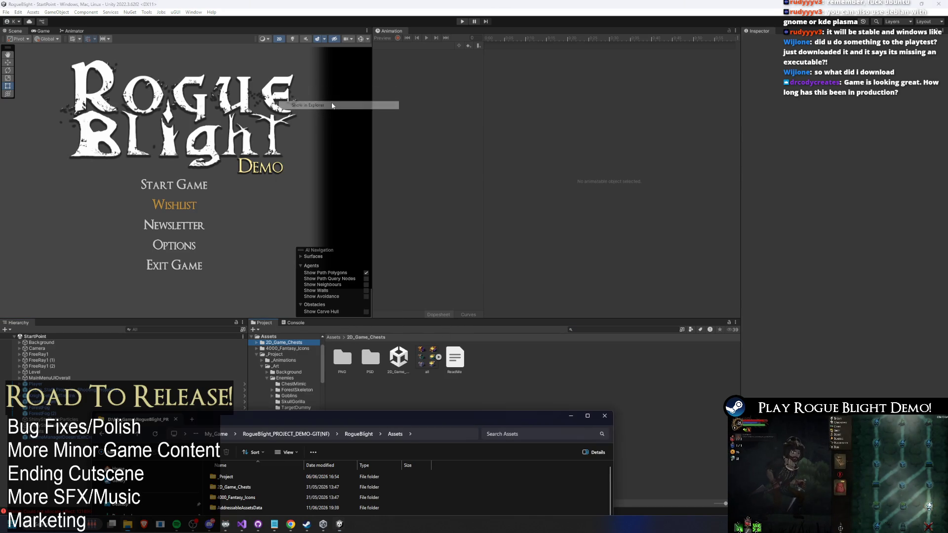
click(593, 329)
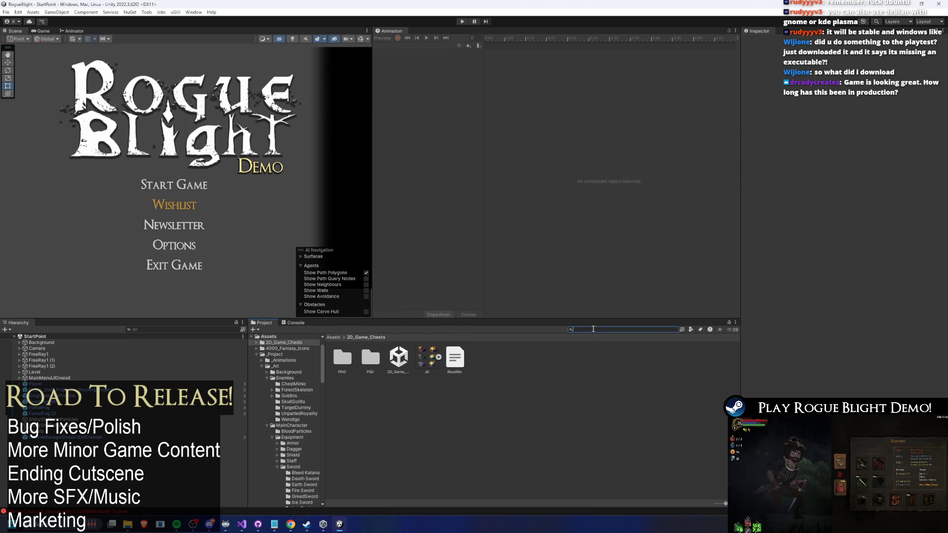
text(kr n)
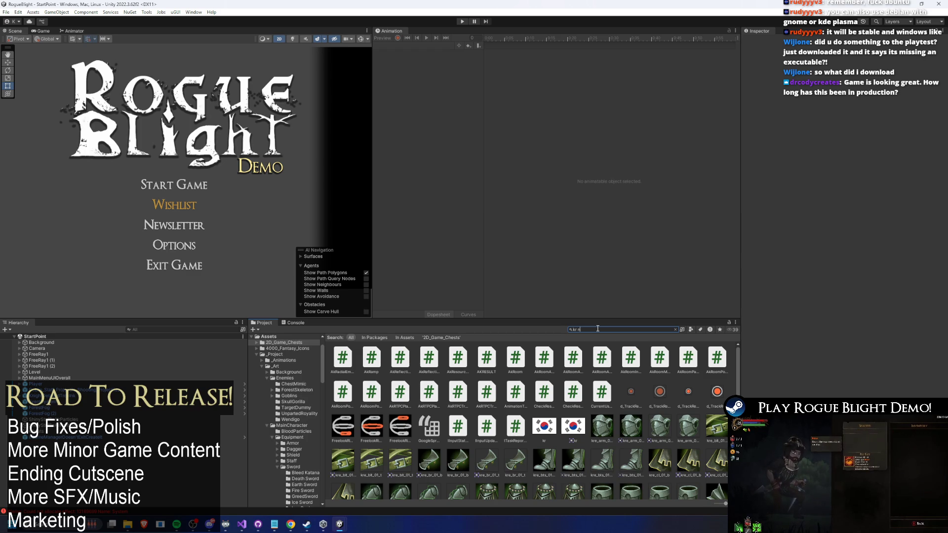
text(o)
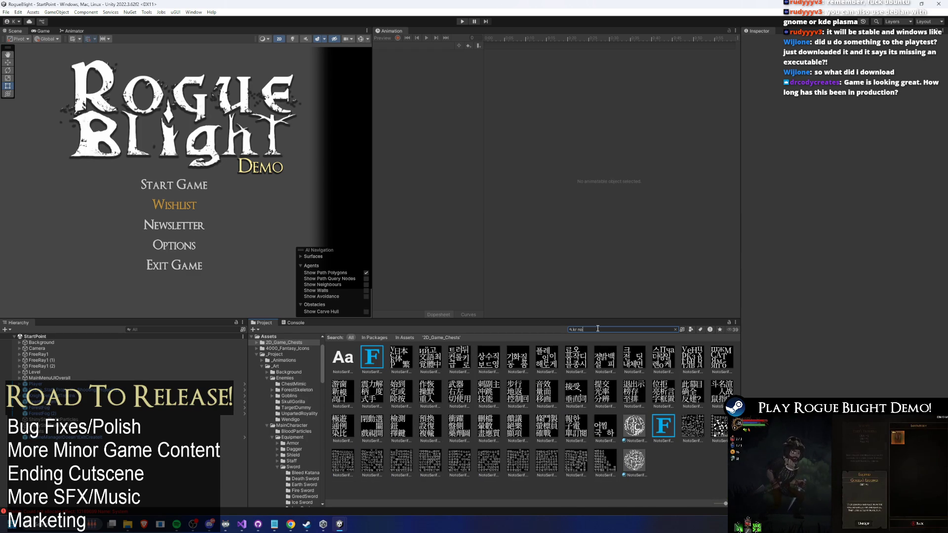
click(374, 356)
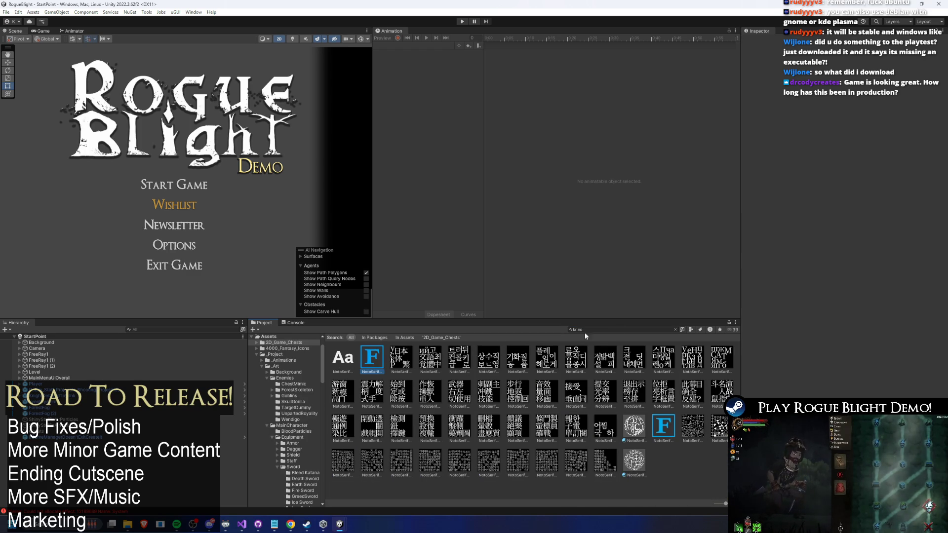
click(610, 331)
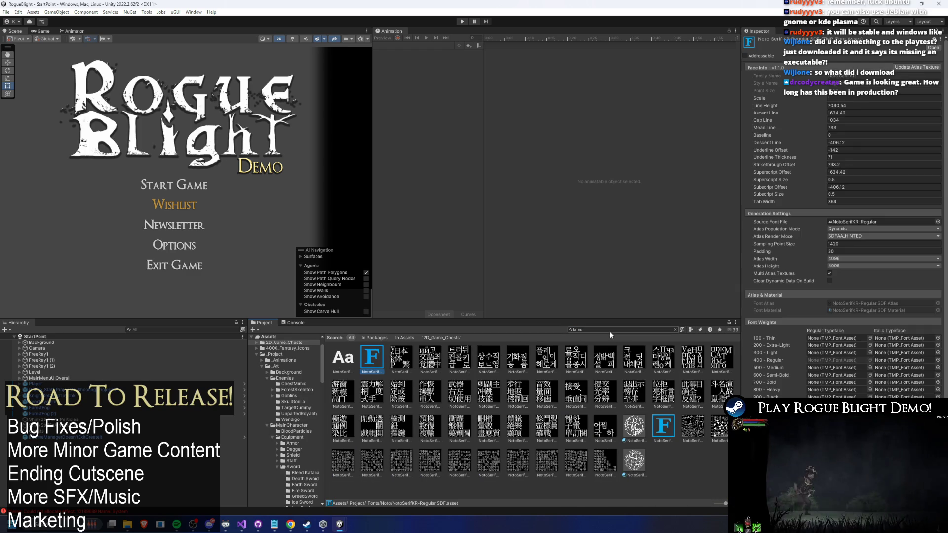
Compare the NotoSansTC, RU, SC and JP font assets, then reselect NotoSerifKR
key(BackSpace)
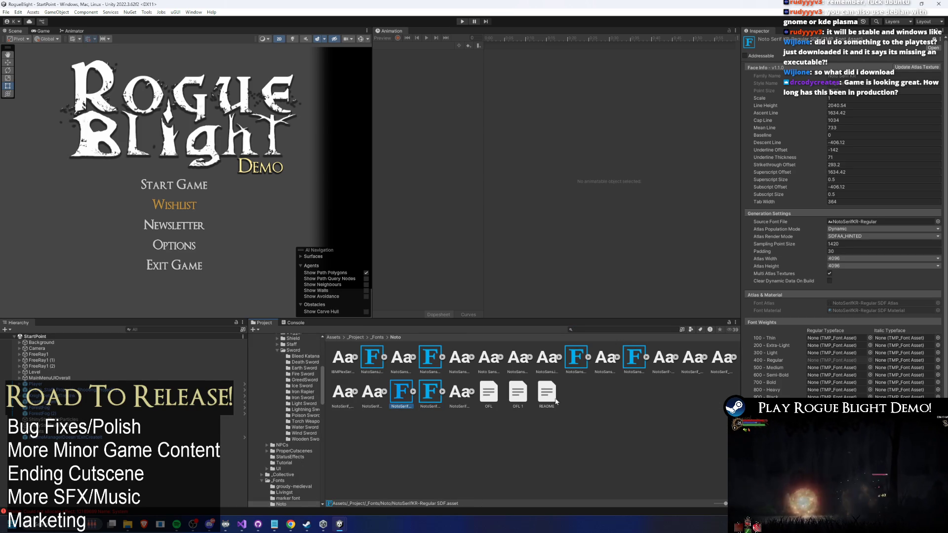
click(632, 358)
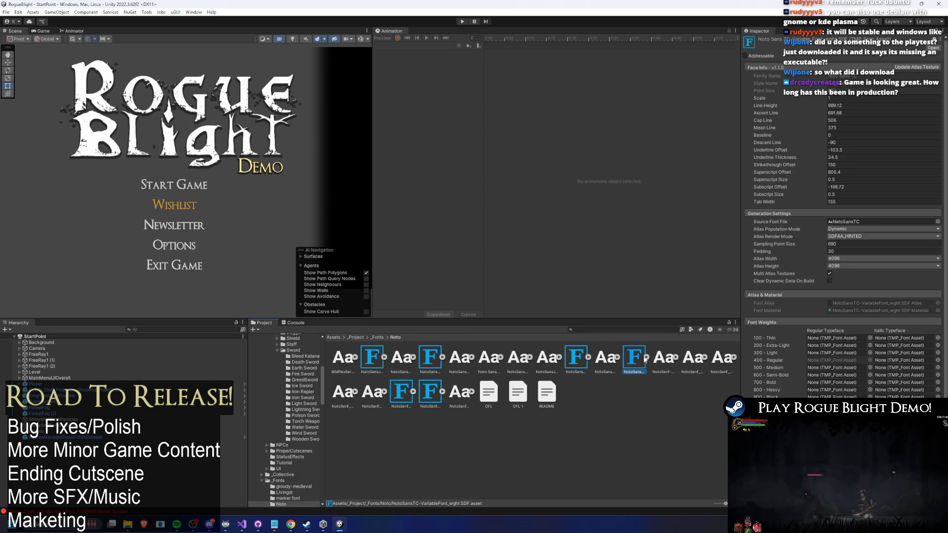
click(585, 358)
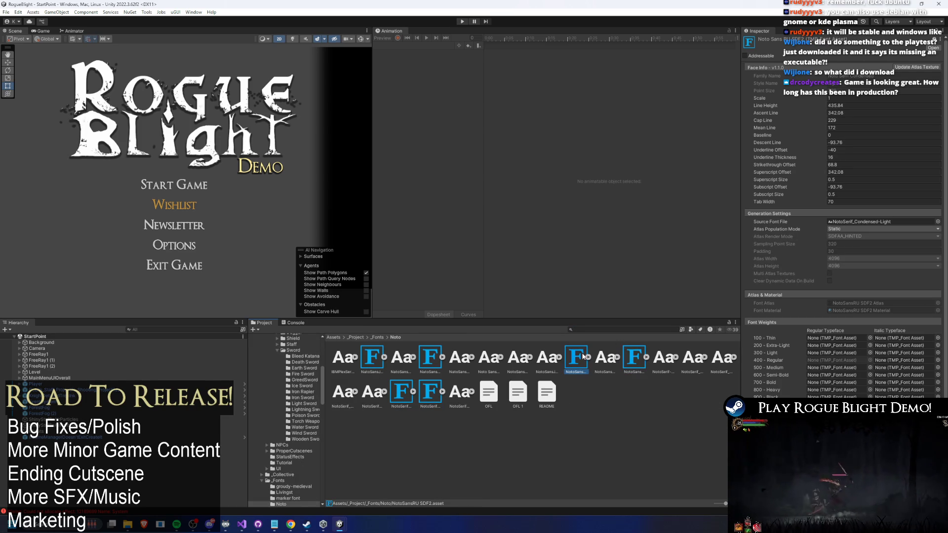
click(430, 358)
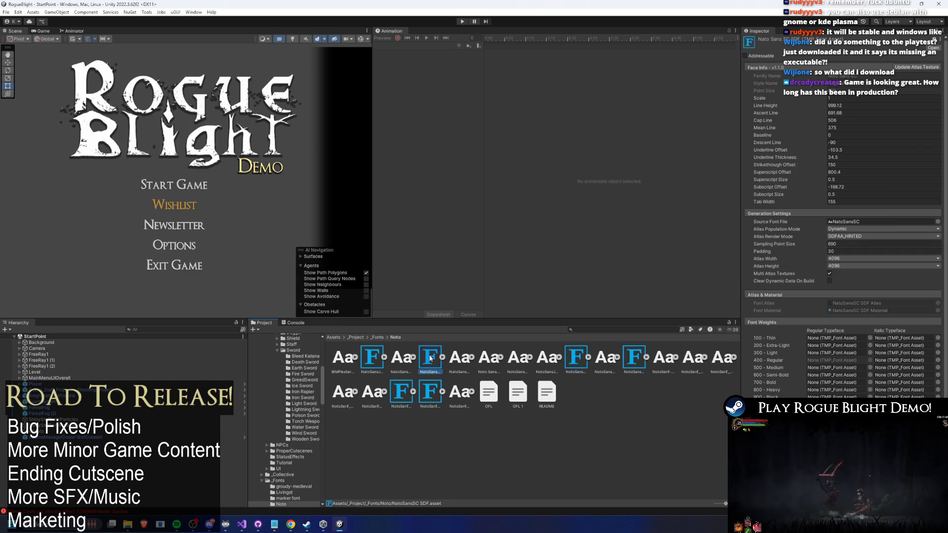
click(380, 359)
click(397, 393)
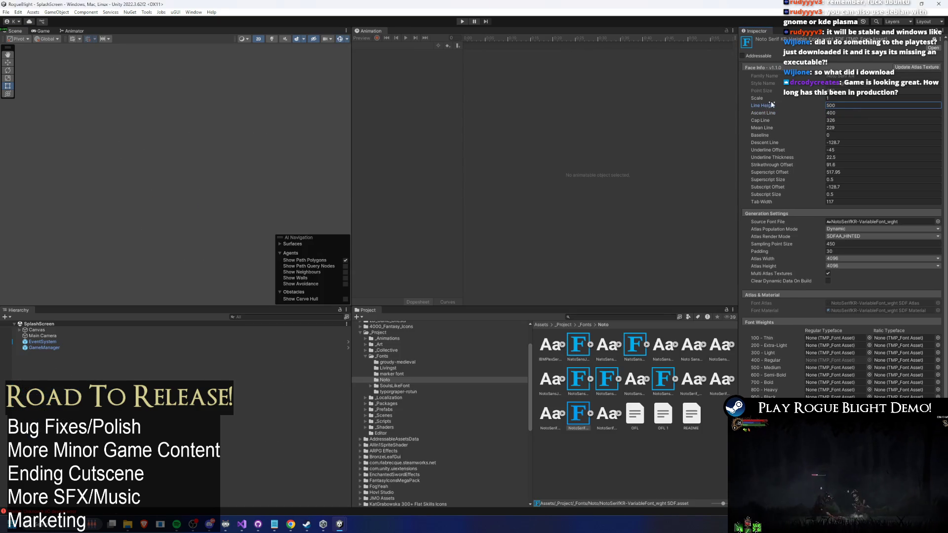
Open the StartPoint scene from the Project search and run it in Play mode
click(583, 316)
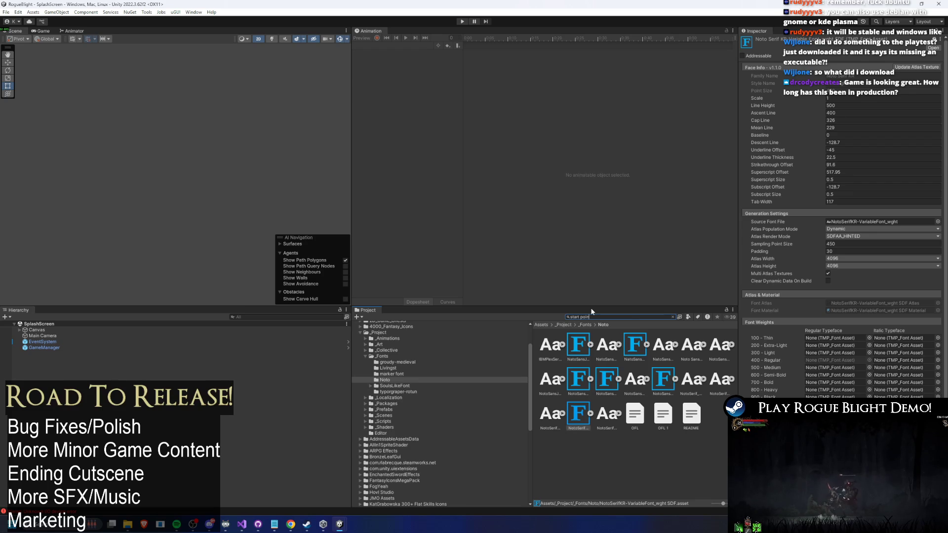
text(t)
click(578, 344)
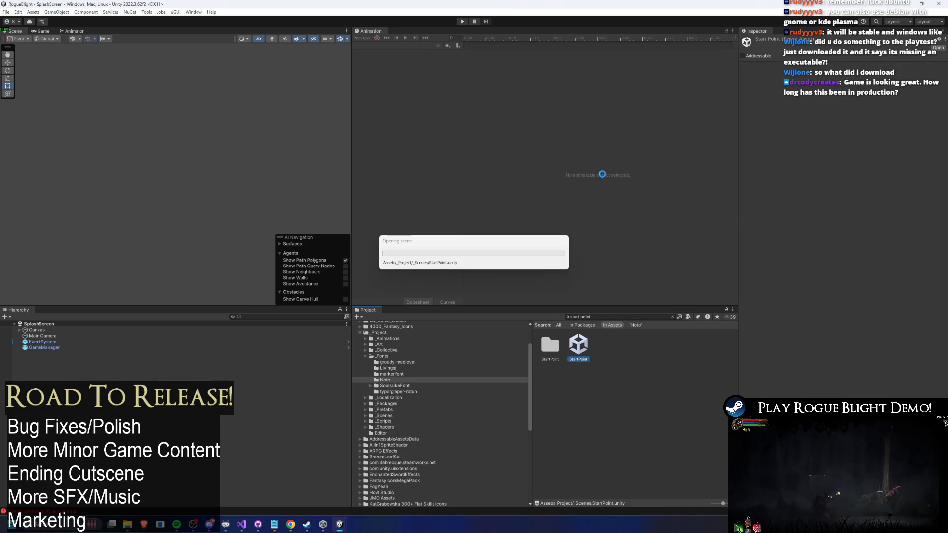
click(461, 22)
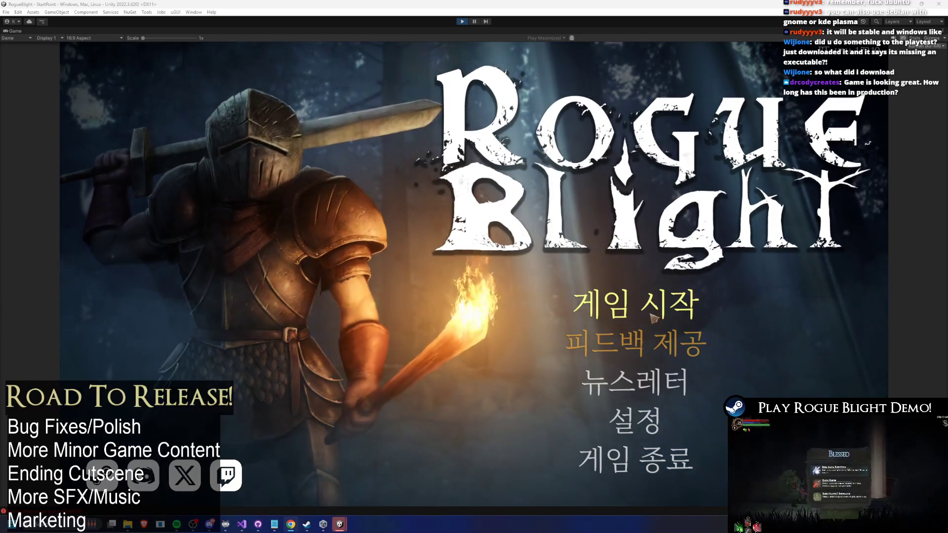
From the main menu, go to the save slots and load the existing save into the camp
click(636, 303)
click(635, 444)
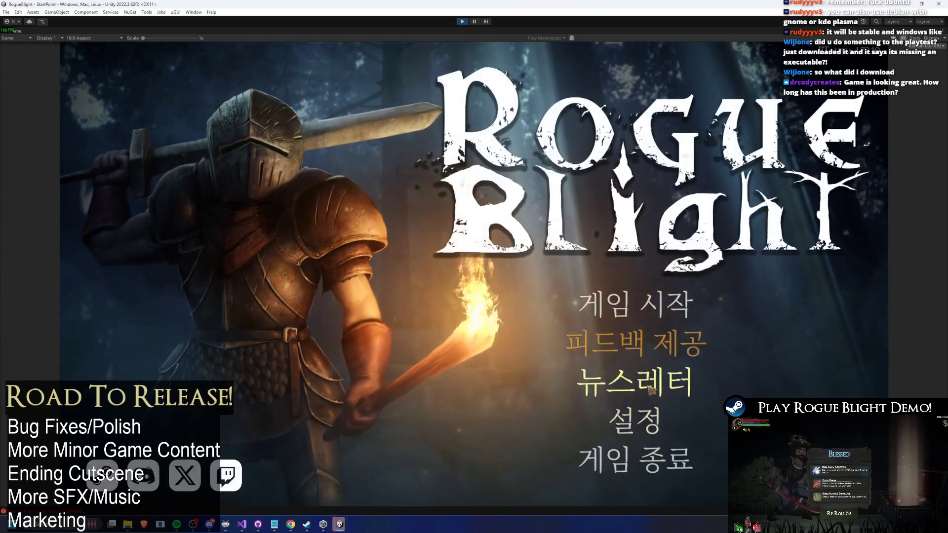
click(642, 441)
click(637, 417)
click(641, 302)
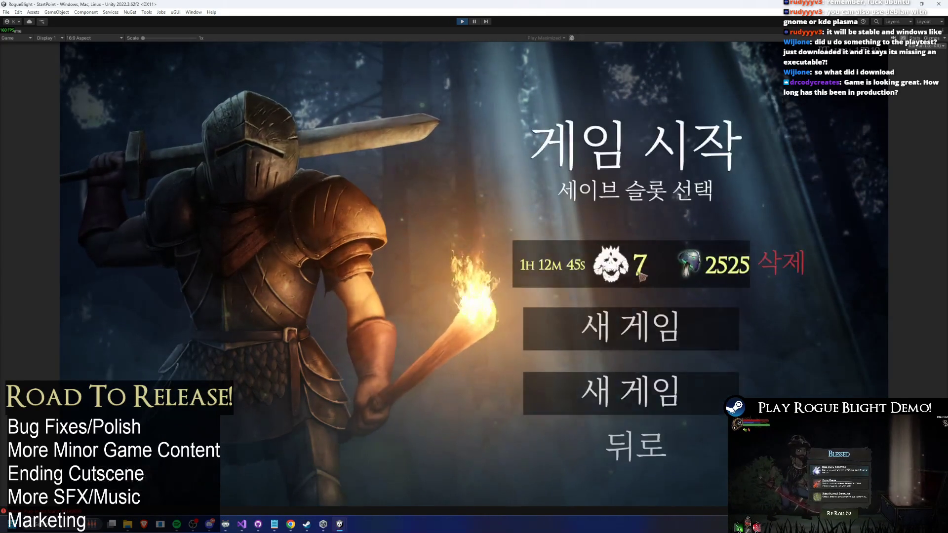
click(641, 328)
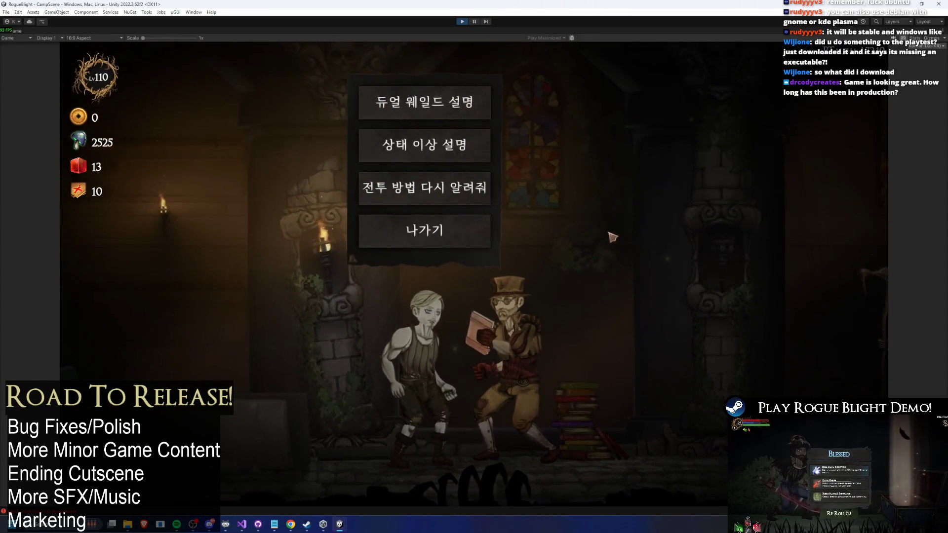
Read through the NPC's status-effect dialogue to its end
click(425, 145)
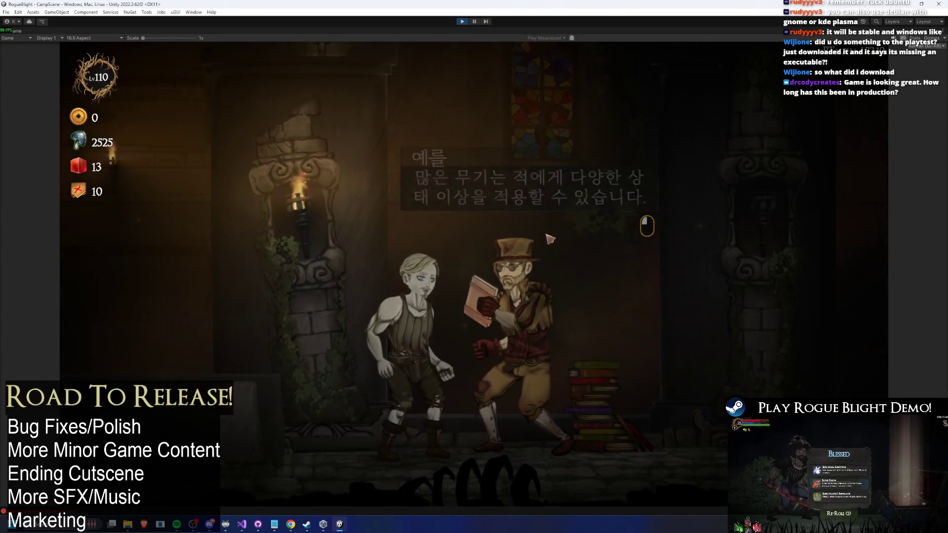
click(526, 231)
click(527, 231)
click(526, 231)
click(533, 235)
click(546, 240)
Walk right to the merchant and begin his new dialogue
key(Escape)
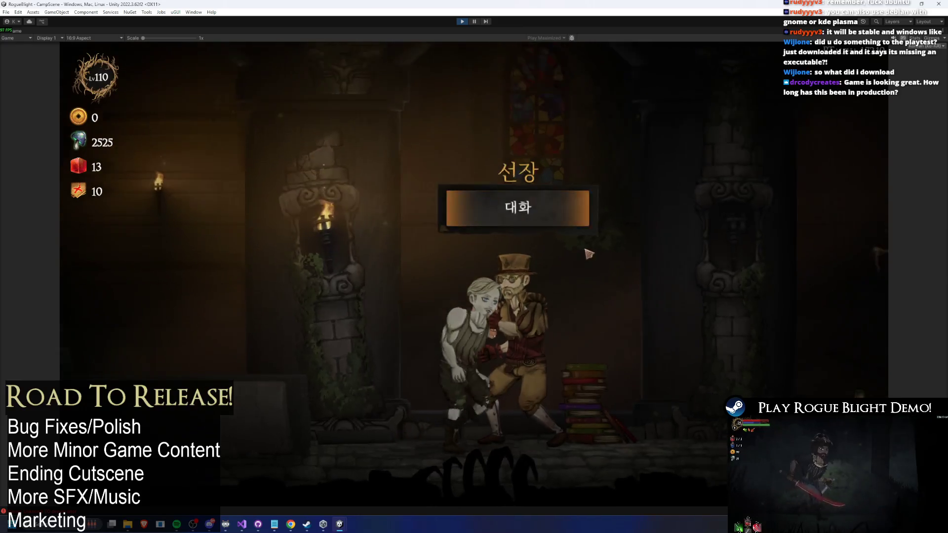
key(d)
click(513, 219)
click(513, 219)
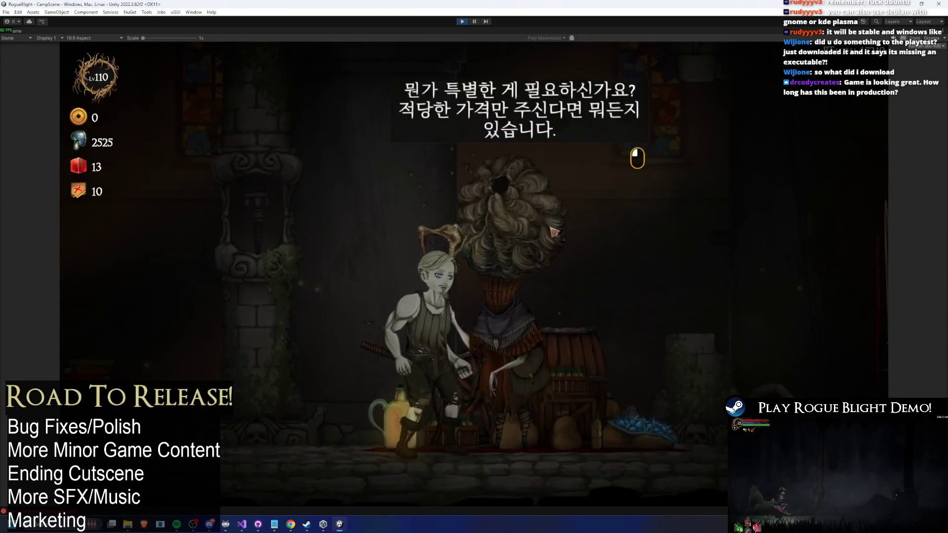
Browse the upgrade panel's 맵, 행운, 스탯 및 방어, 능력치 and 일반 categories, then close it
click(523, 207)
click(538, 188)
click(261, 190)
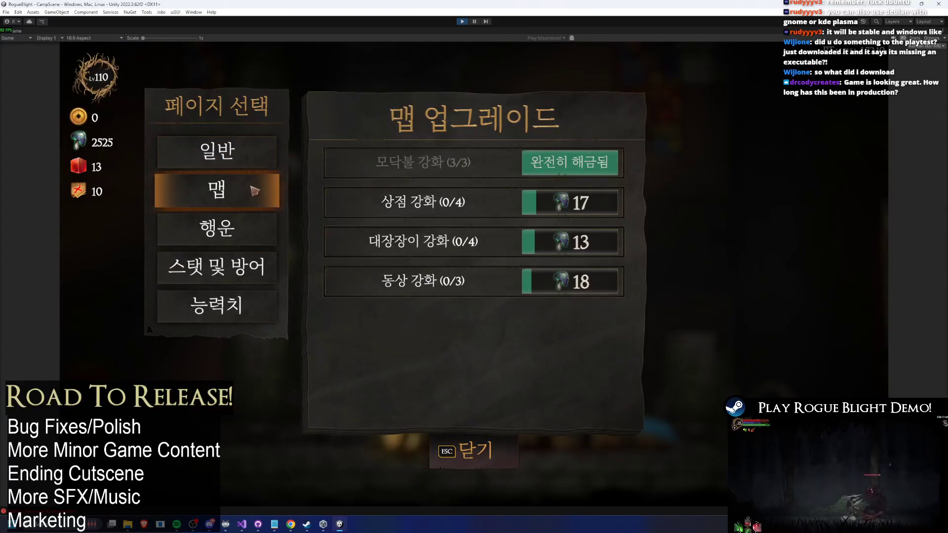
click(261, 229)
click(254, 276)
click(252, 307)
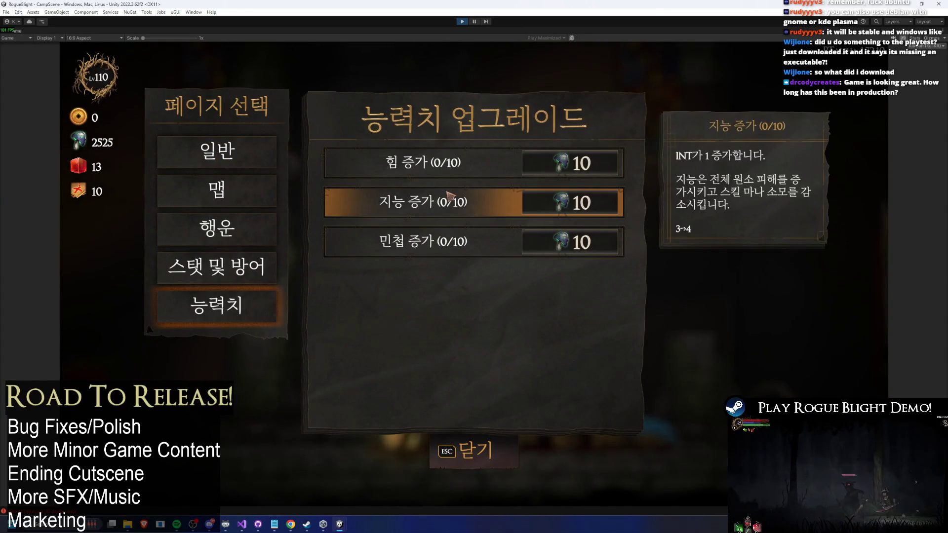
click(284, 279)
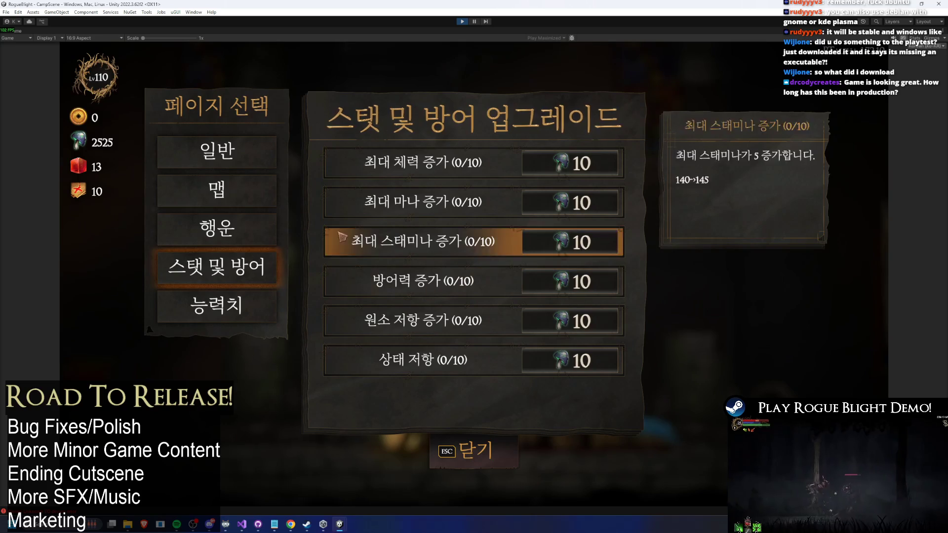
click(217, 190)
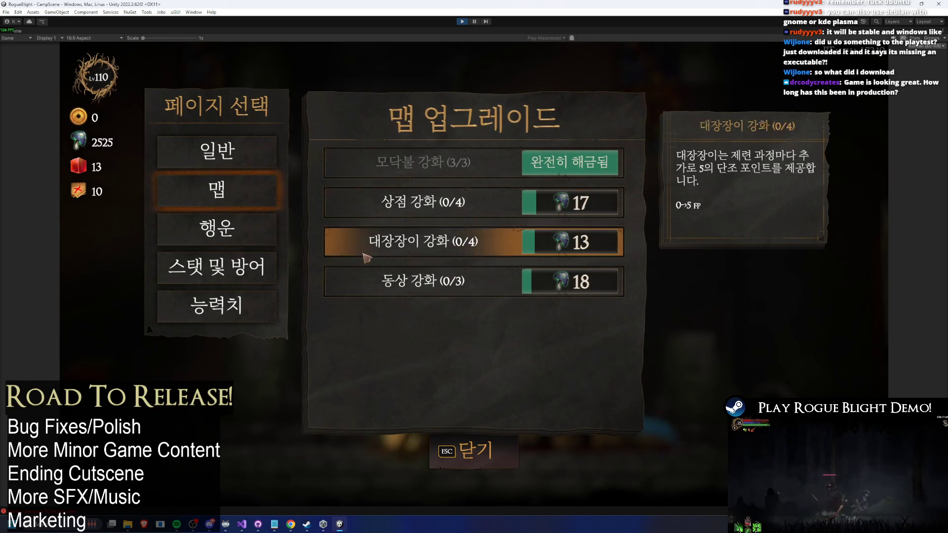
click(217, 152)
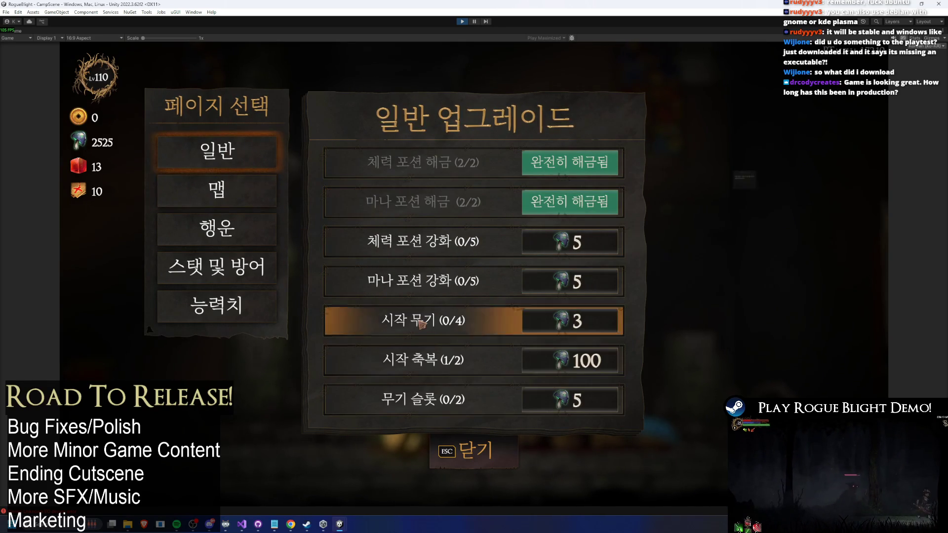
click(459, 450)
At the blacksmith, try the red oni mask and skull helmet as starting headgear, ending with the oni mask
key(d)
key(e)
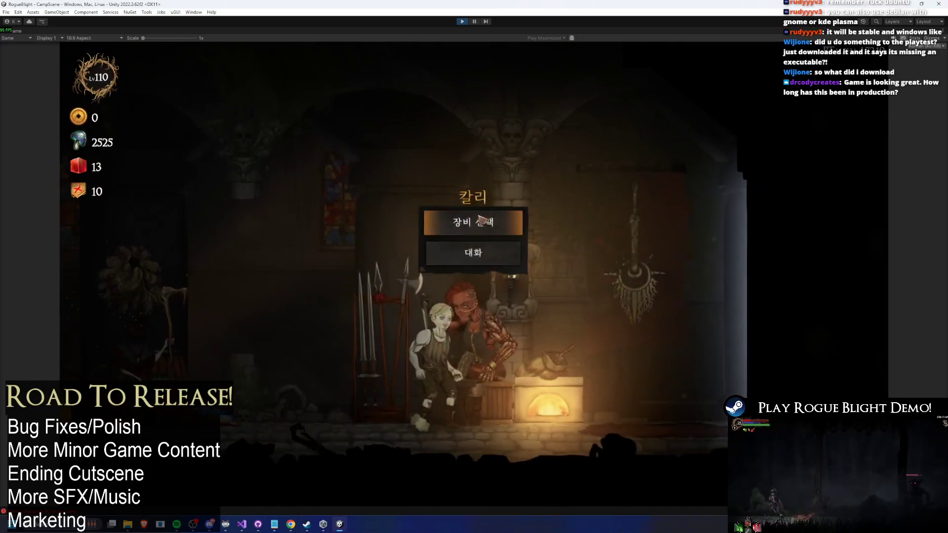
click(481, 158)
click(246, 195)
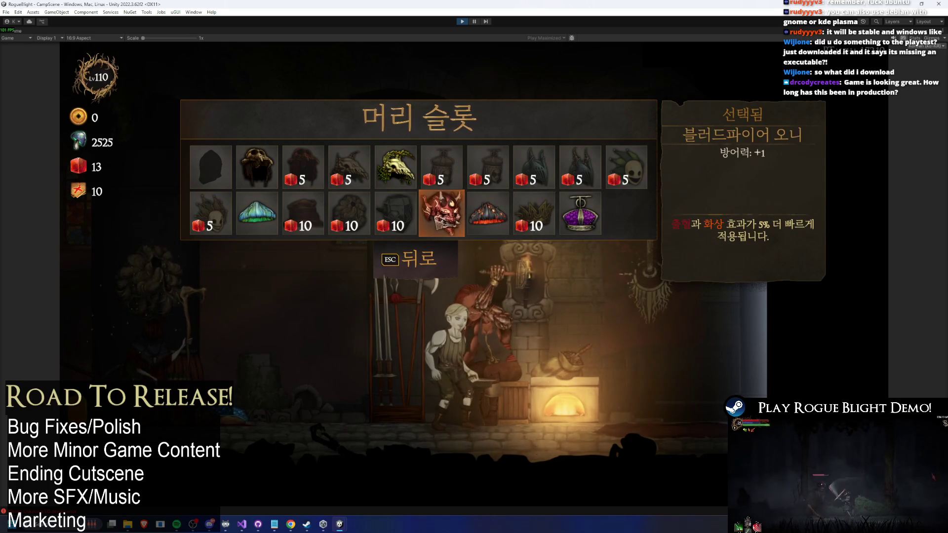
click(457, 219)
click(246, 187)
click(253, 190)
click(253, 190)
click(454, 158)
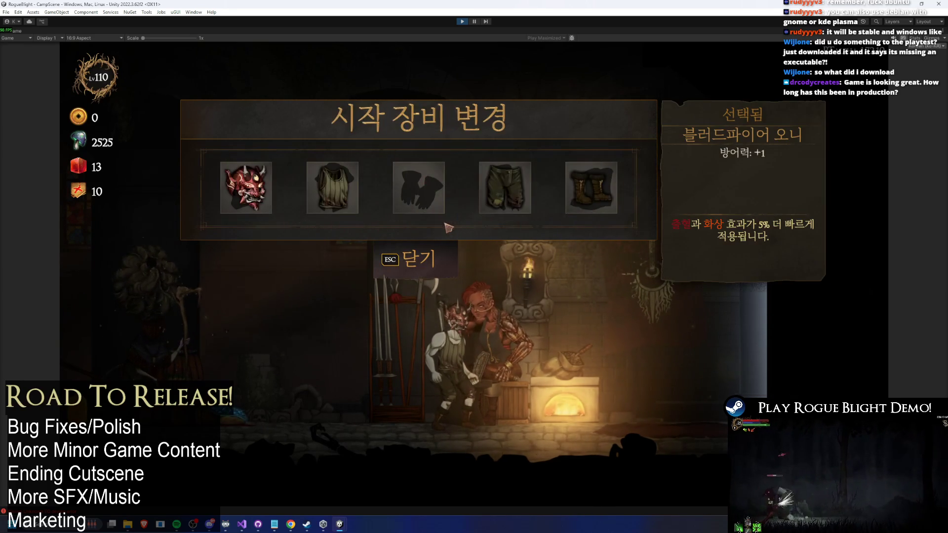
key(Escape)
Reopen the starting equipment and leave the head slot empty
click(472, 220)
click(250, 188)
click(408, 267)
click(406, 270)
At the map maker, check the map selection and story mode difficulty, then walk into the next room and jump
key(a)
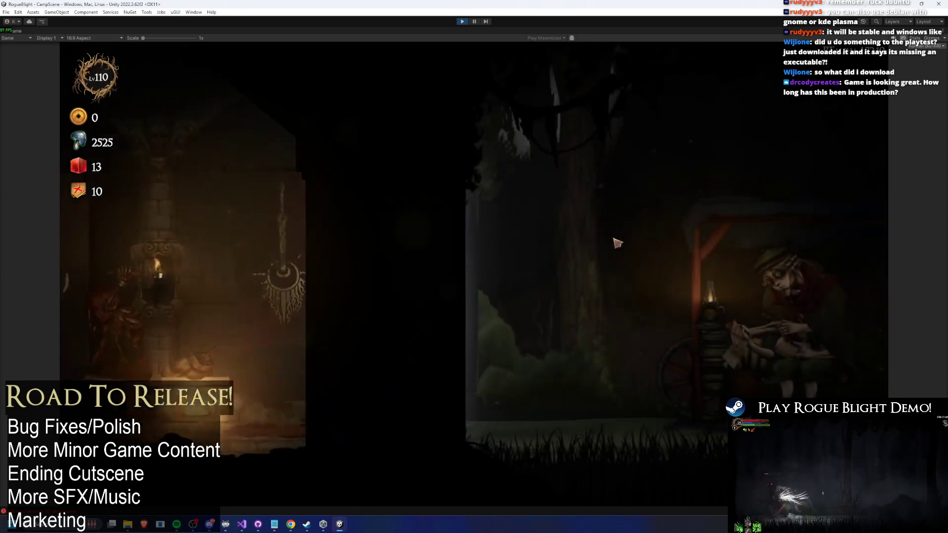
click(622, 163)
key(Escape)
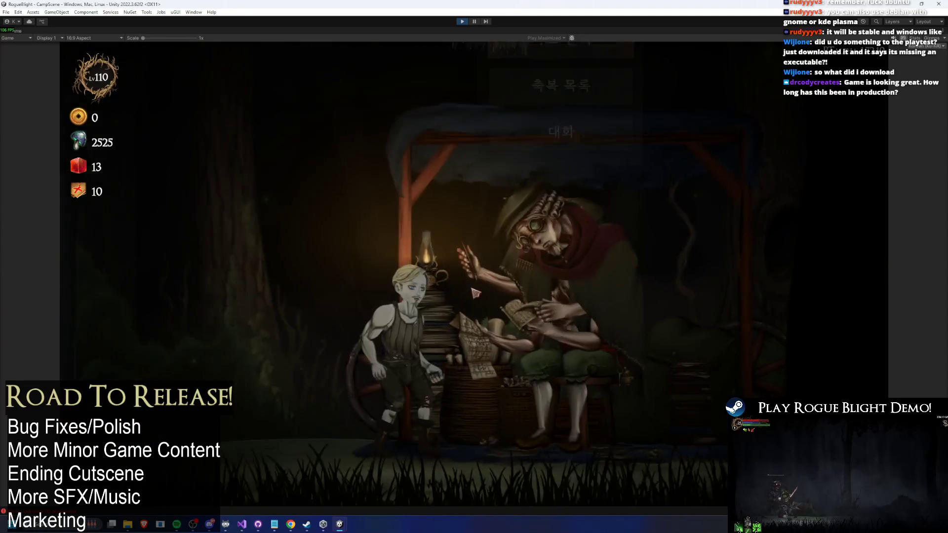
click(624, 164)
key(Left)
key(Return)
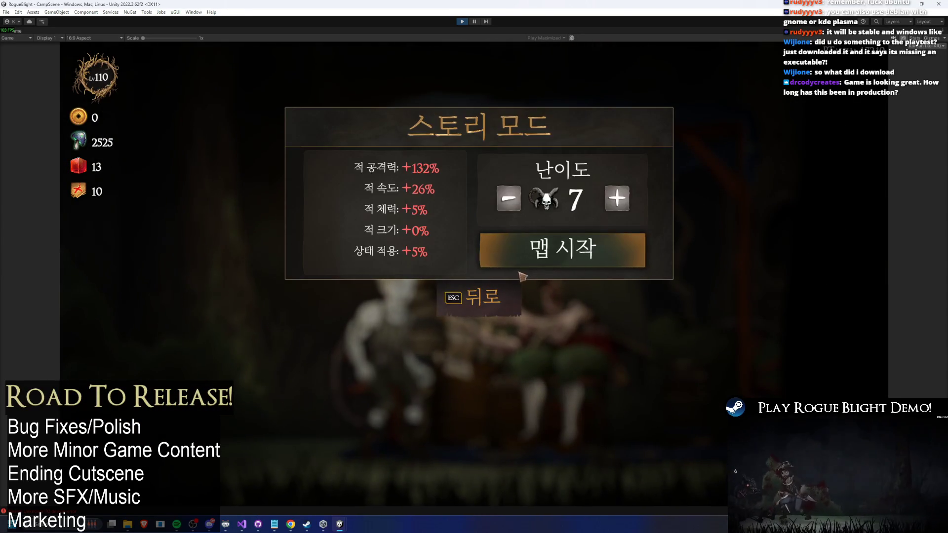
key(Escape)
key(Escape)
key(Escape)
key(d)
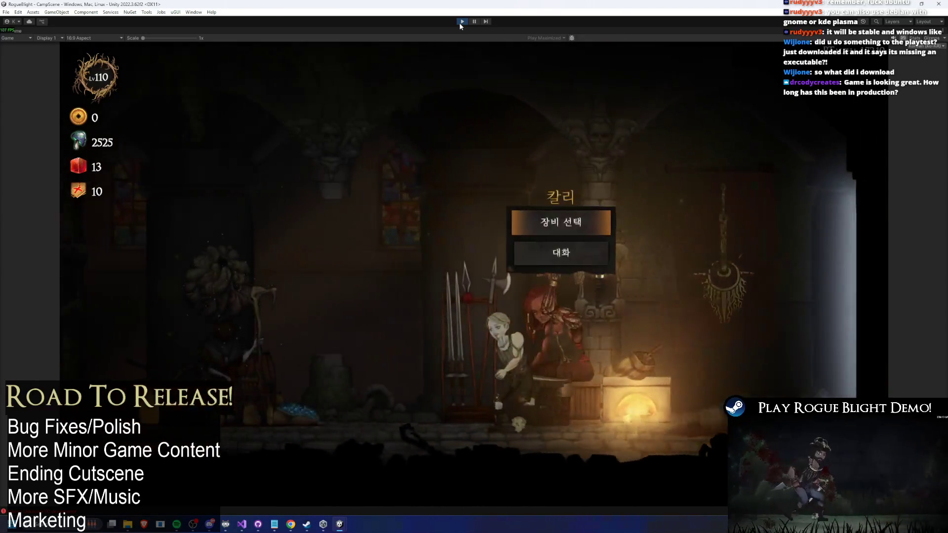
key(space)
Exit Play mode and try Project searches for 'queenqueen cro' and 'mo'
click(460, 22)
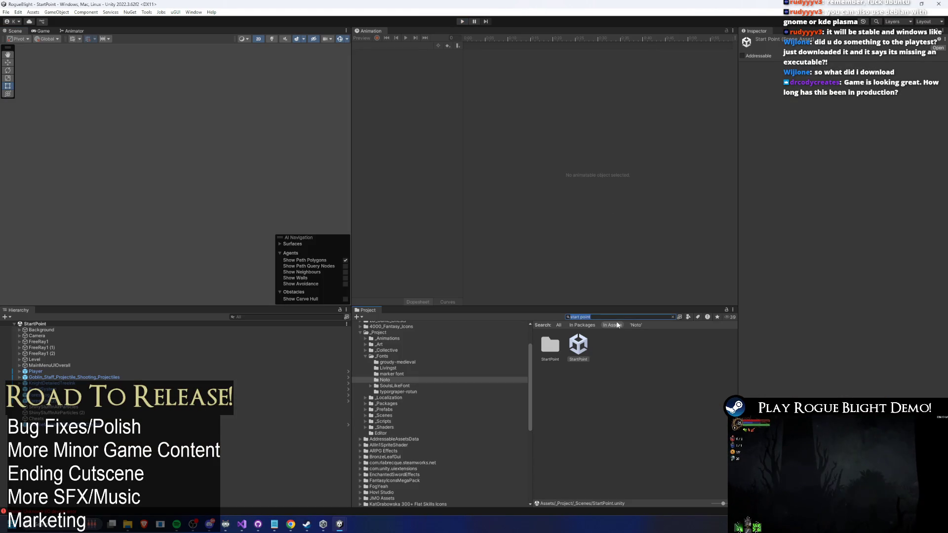
text(queen)
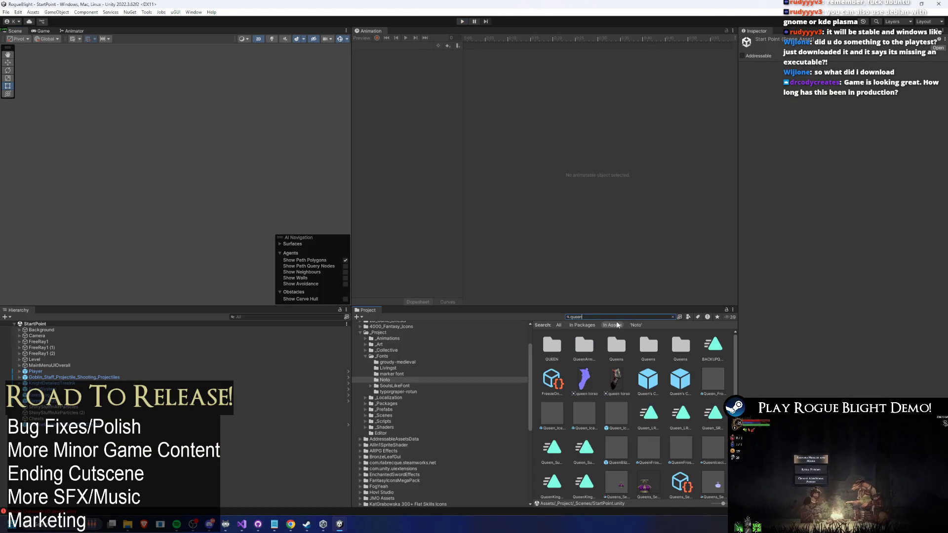
text(queen cro)
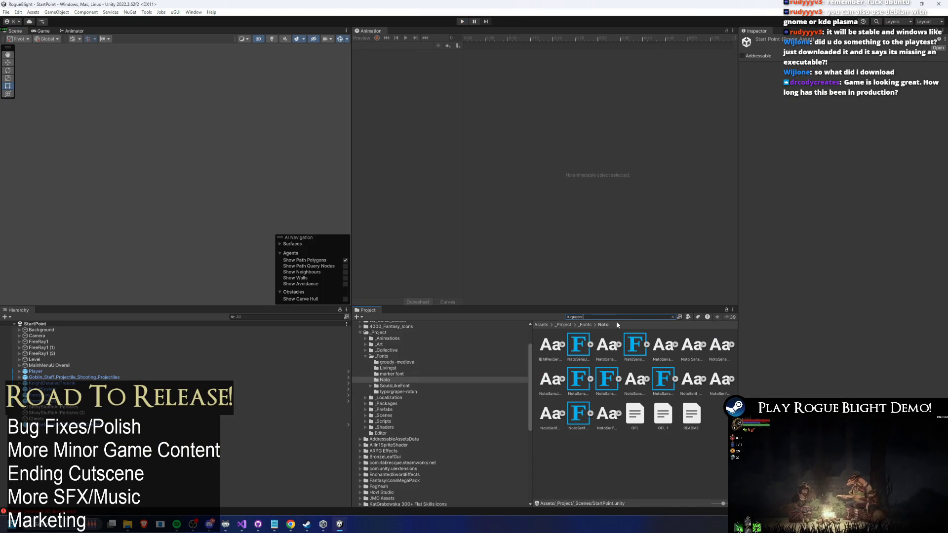
key(ctrl+a)
text(mo)
key(BackSpace)
key(BackSpace)
Search the Project for 'unparted' with the search scope set to All
text(unparted roya)
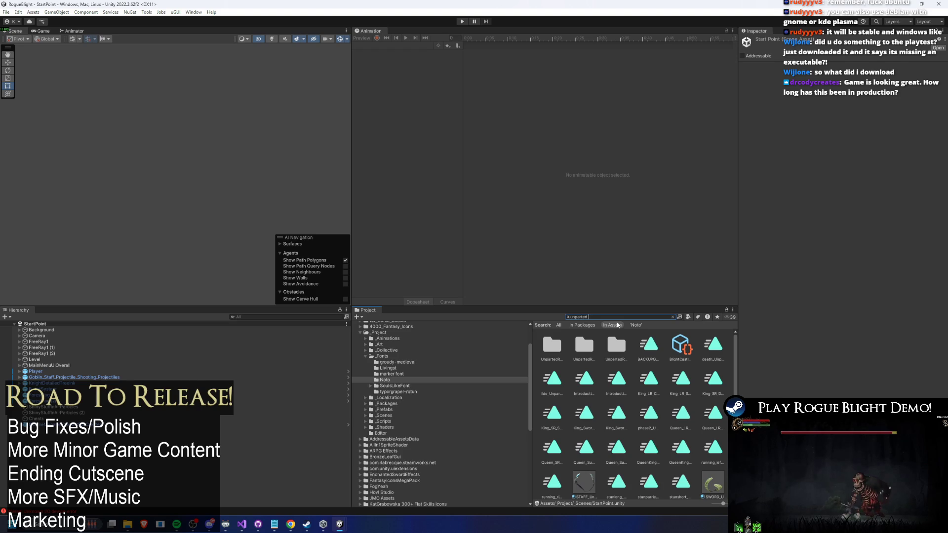
scroll(465, 370, up, 3)
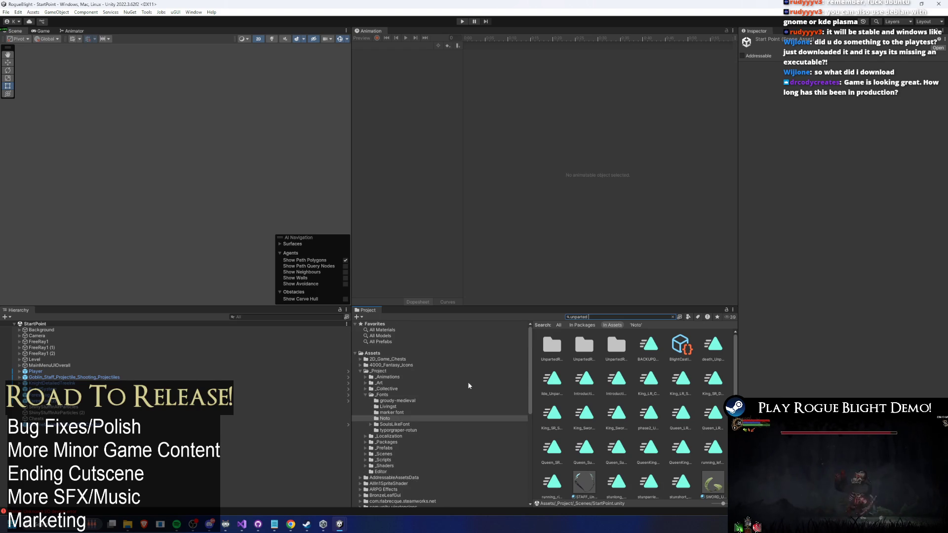
click(560, 325)
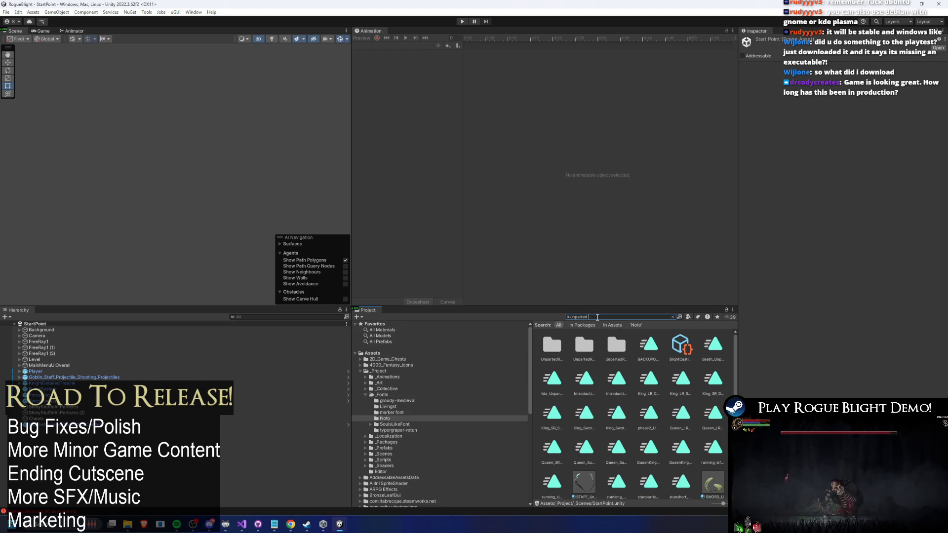
key(BackSpace)
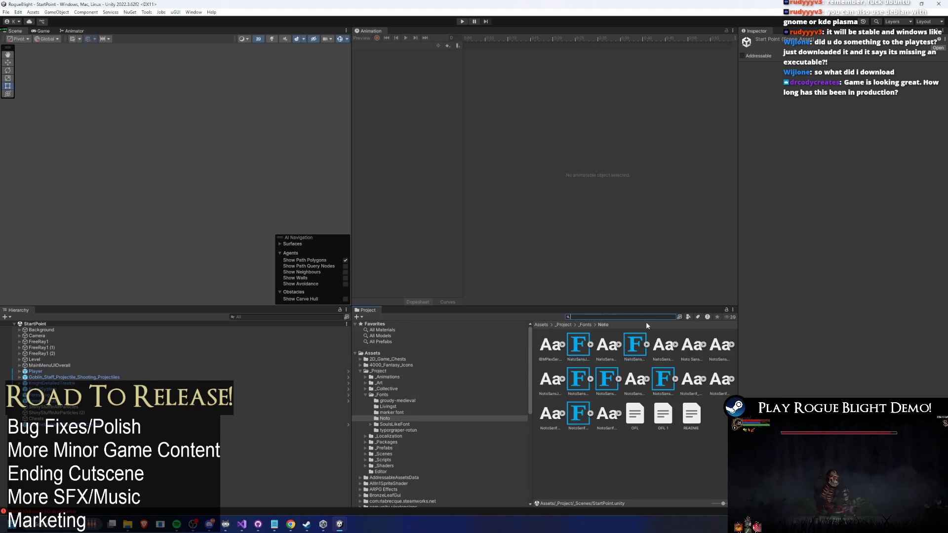
text(unparted )
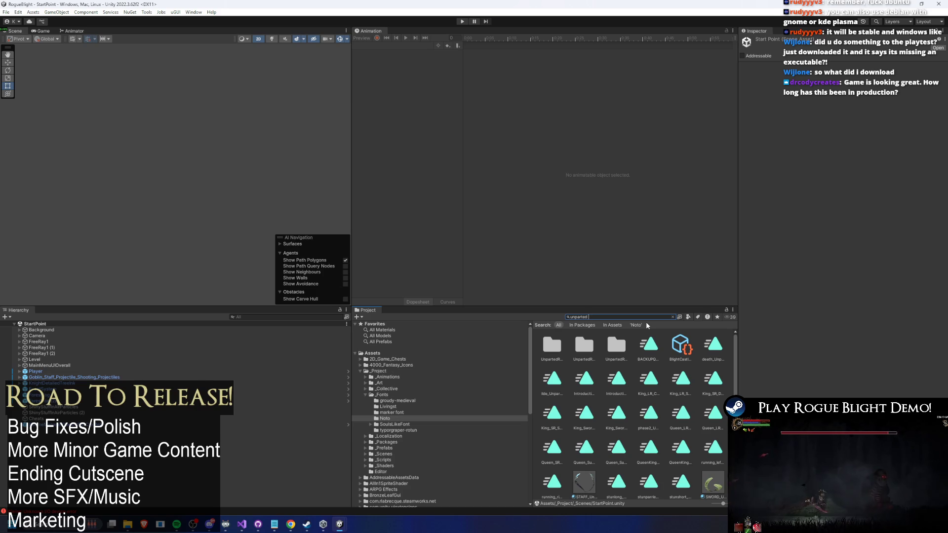
text(pre)
Open the UnpartedRoyalty prefab and confirm Enemy Stats shows Boss Level 16
click(550, 346)
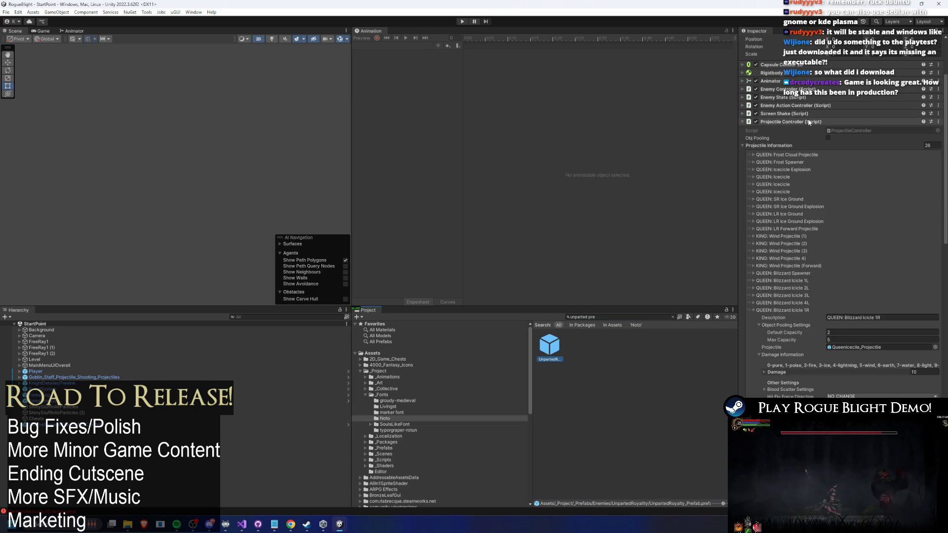
scroll(806, 143, up, 3)
click(800, 177)
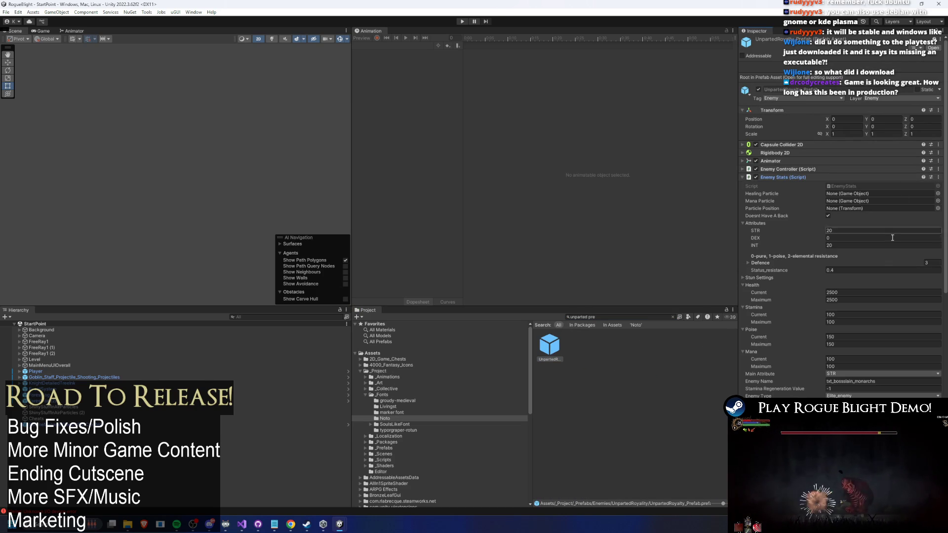
scroll(880, 261, down, 4)
click(848, 331)
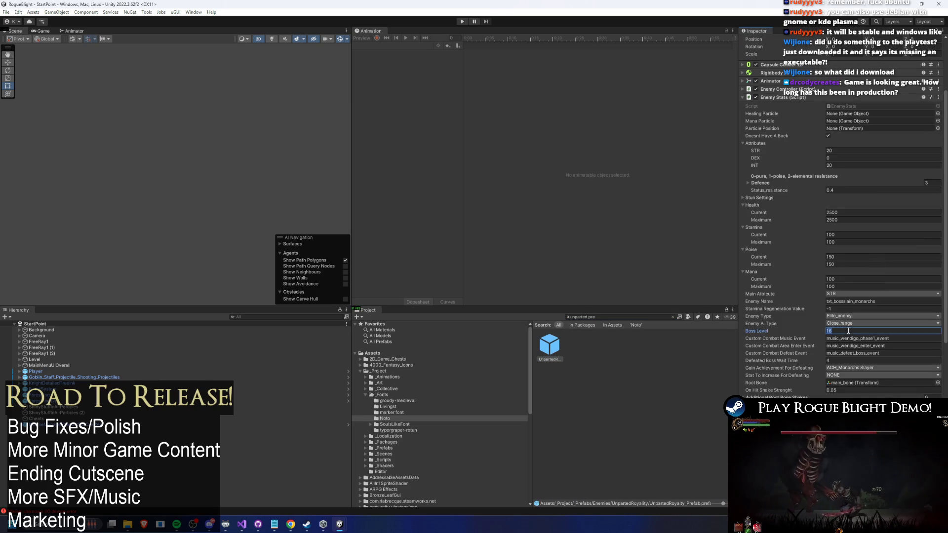
Replace the Project search text with '1'
click(644, 317)
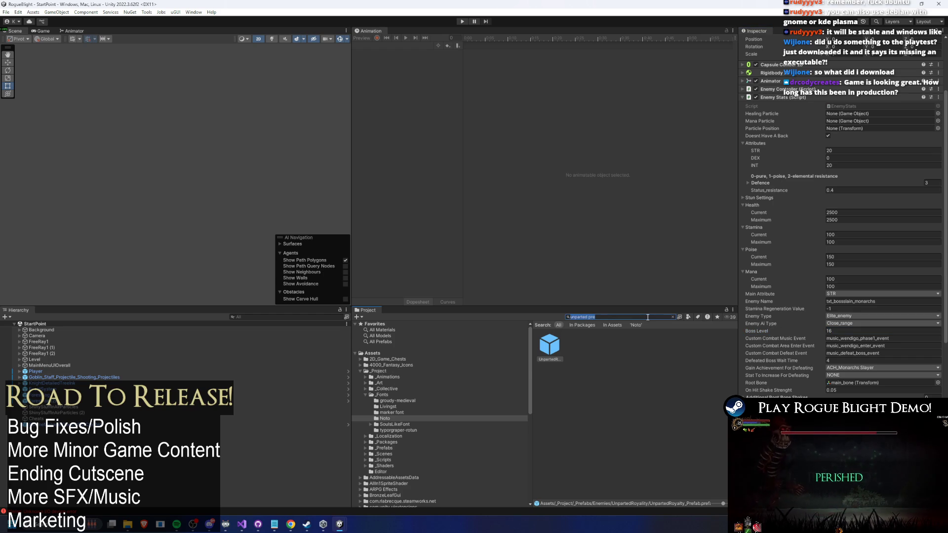
key(BackSpace)
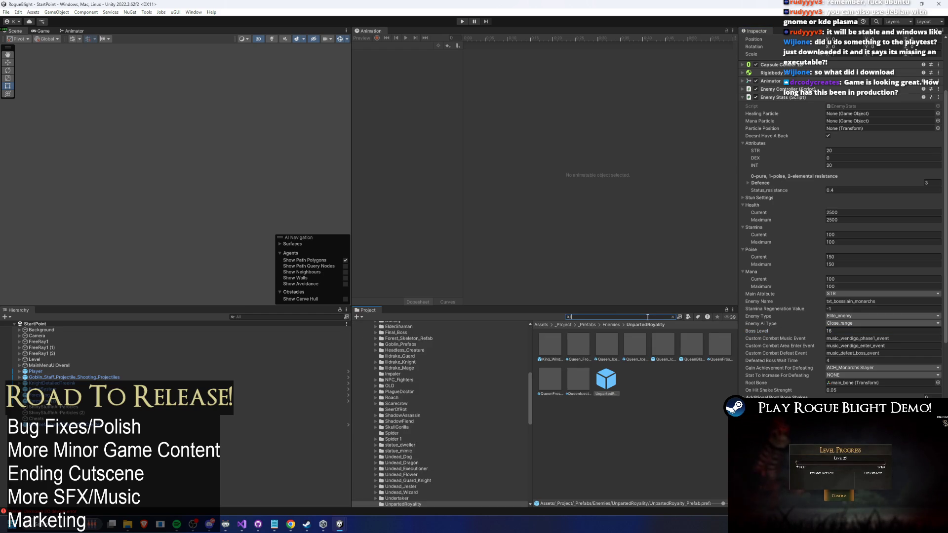
text(+1)
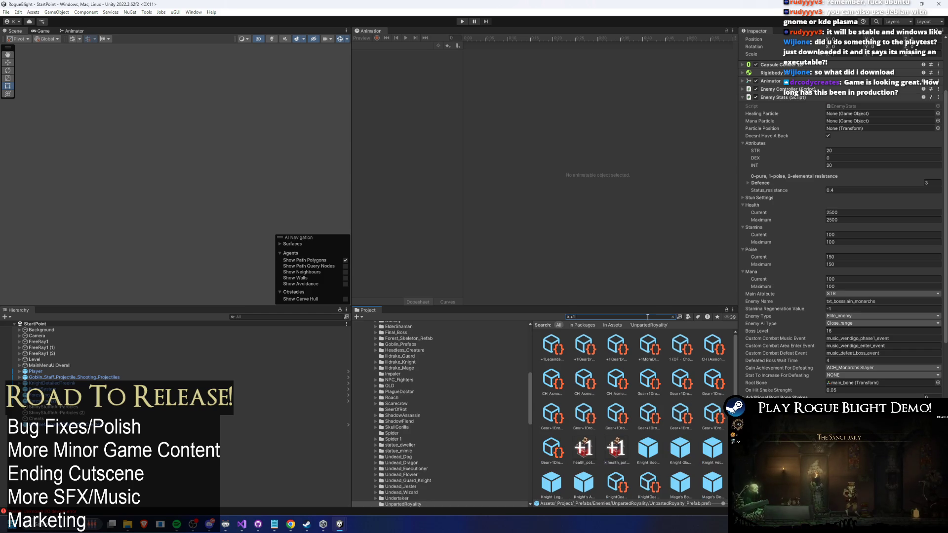
In +1Legendary, set King's and Queen's Crown (Unique) Boss Level Required to 16, then save with Ctrl+S
click(673, 317)
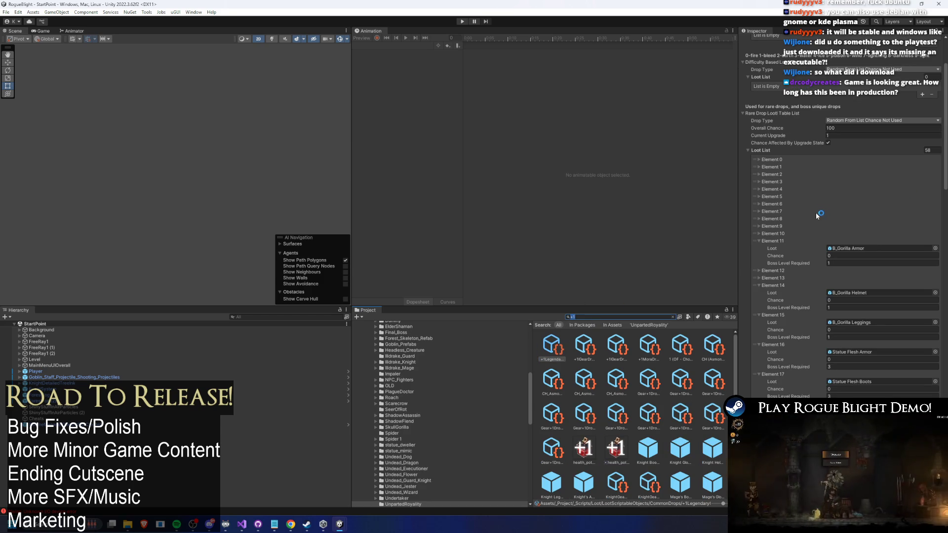
click(777, 241)
scroll(827, 259, down, 10)
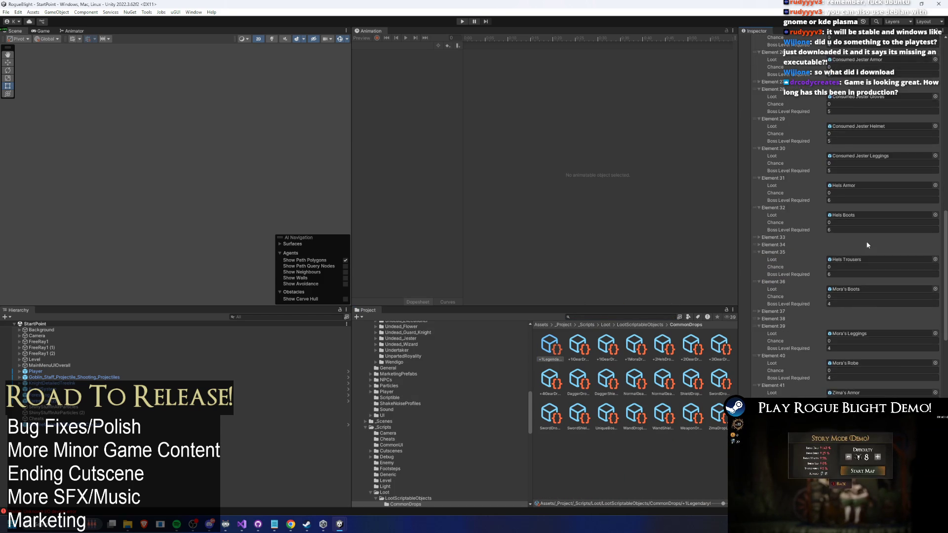
scroll(872, 245, down, 5)
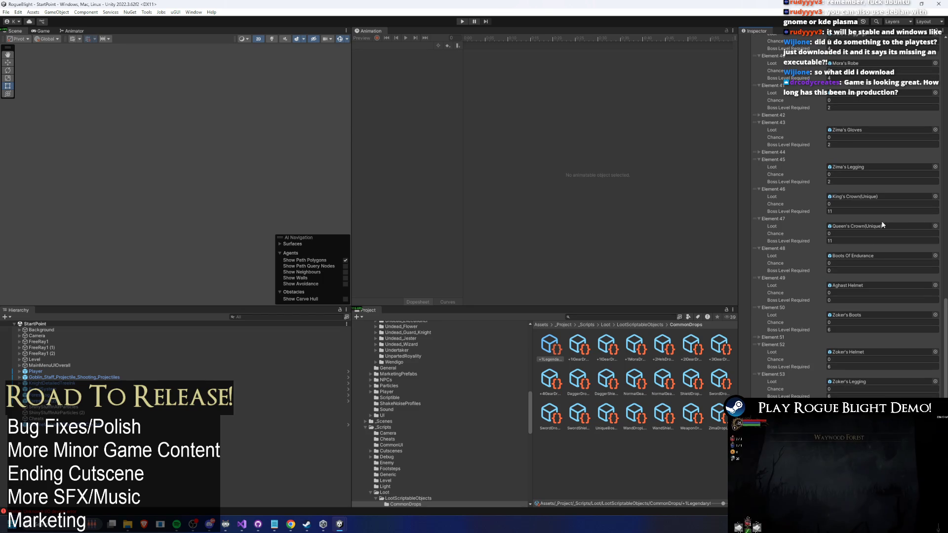
click(840, 210)
click(843, 240)
text(16)
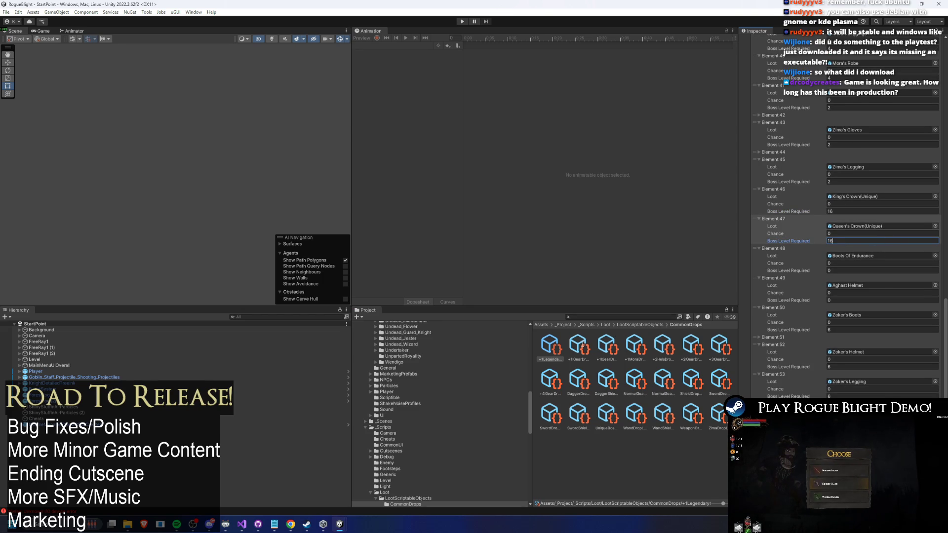
key(ctrl+s)
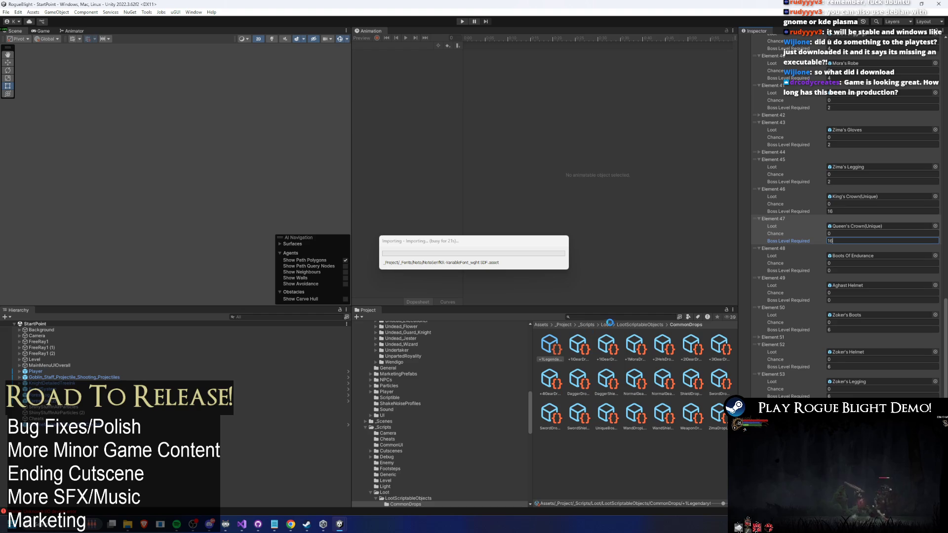
In the next +1 gear drop table, set King's and Queen's Crown required boss level to 16
click(574, 349)
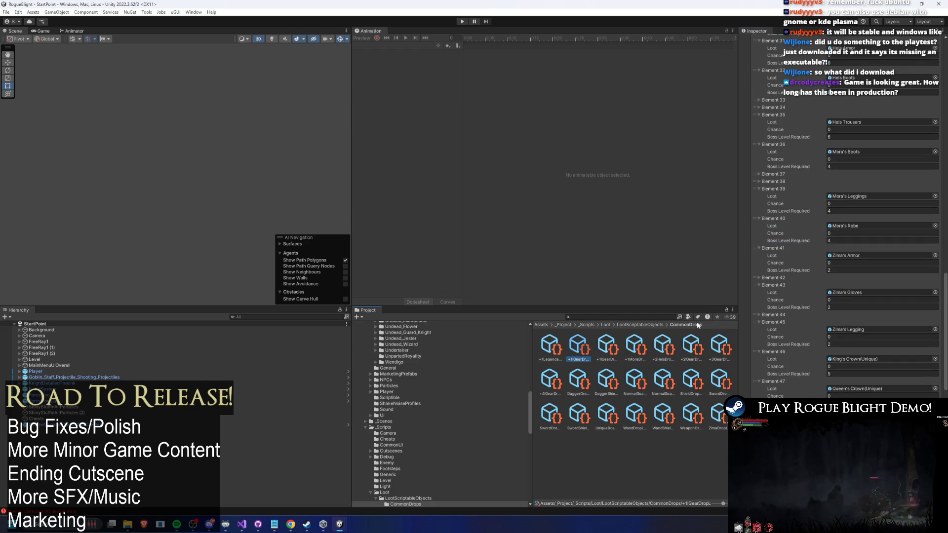
scroll(856, 277, down, 10)
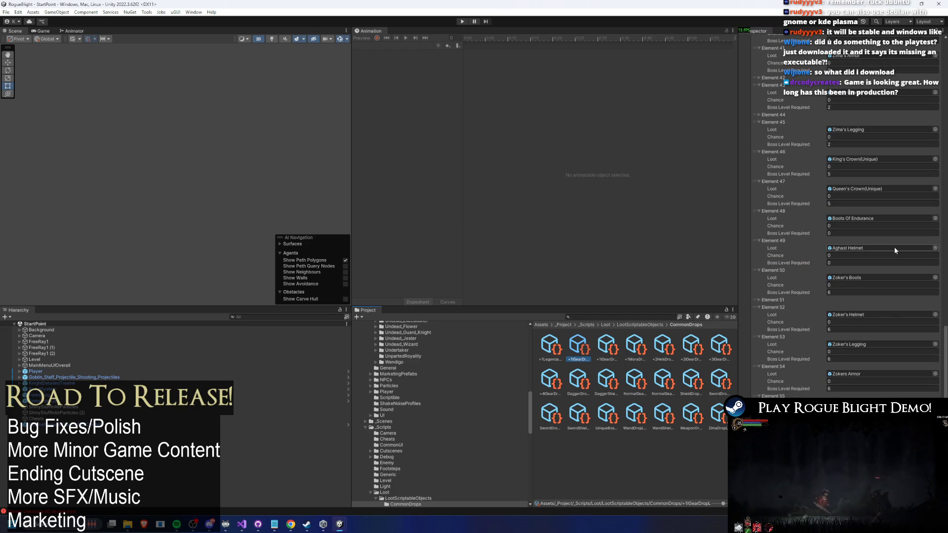
scroll(895, 249, up, 1)
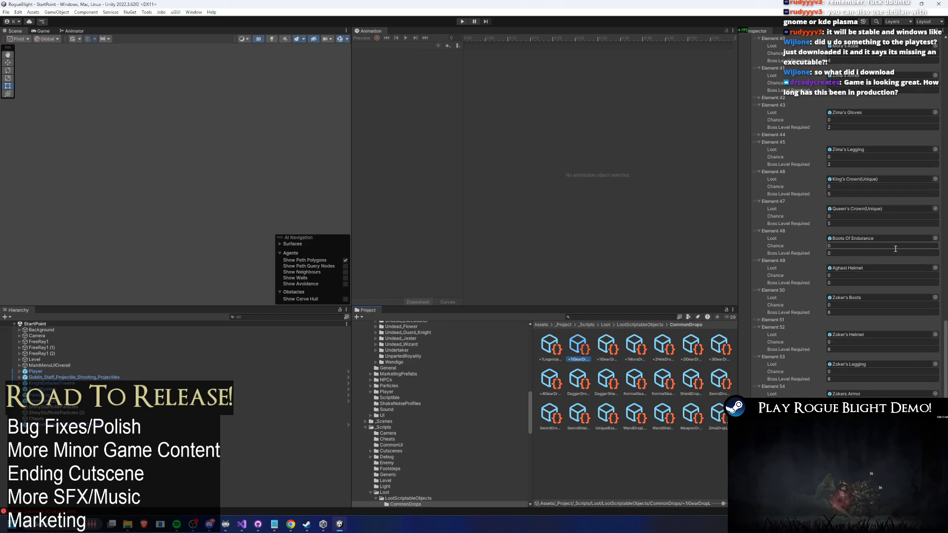
click(861, 193)
text(16)
click(841, 224)
text(16)
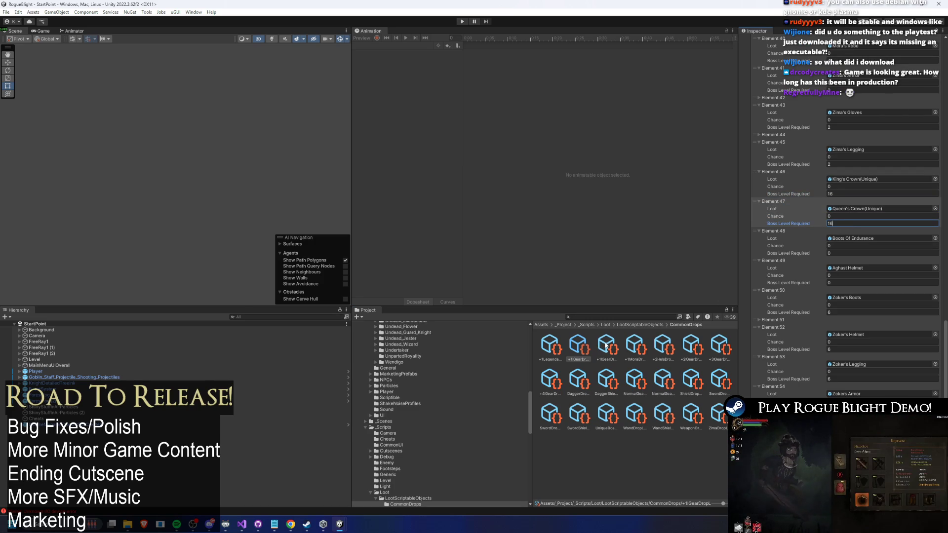
Inspect the third +1 gear table, the +1 Mora and the +2 Hels loot lists
click(606, 345)
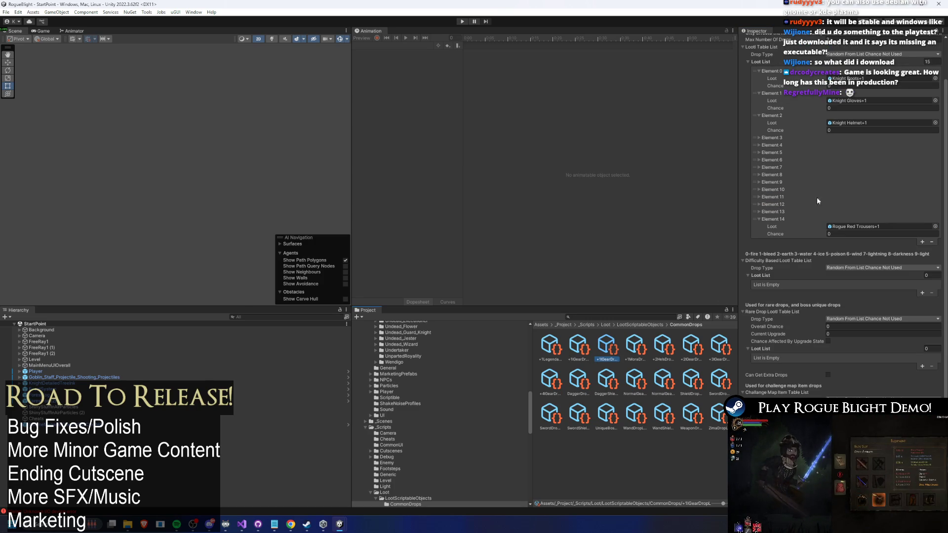
click(777, 182)
click(773, 182)
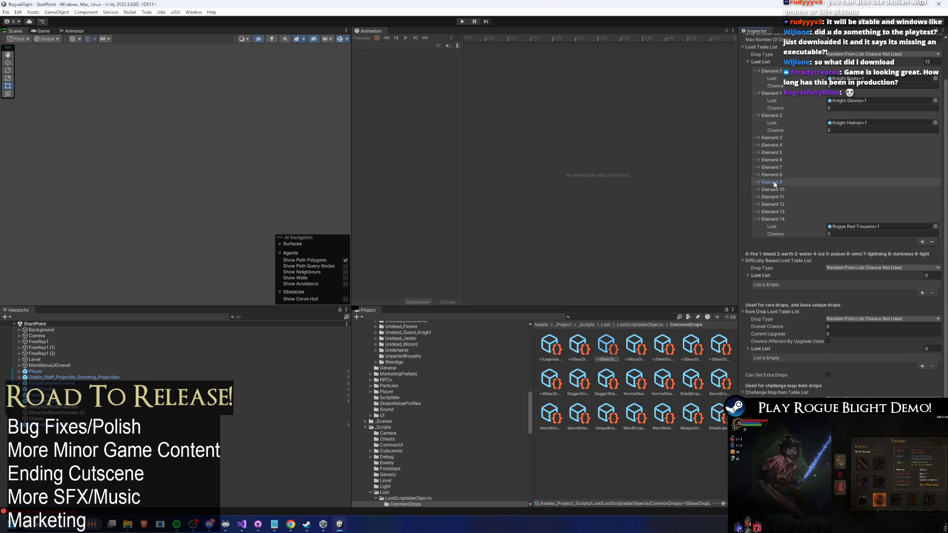
click(781, 226)
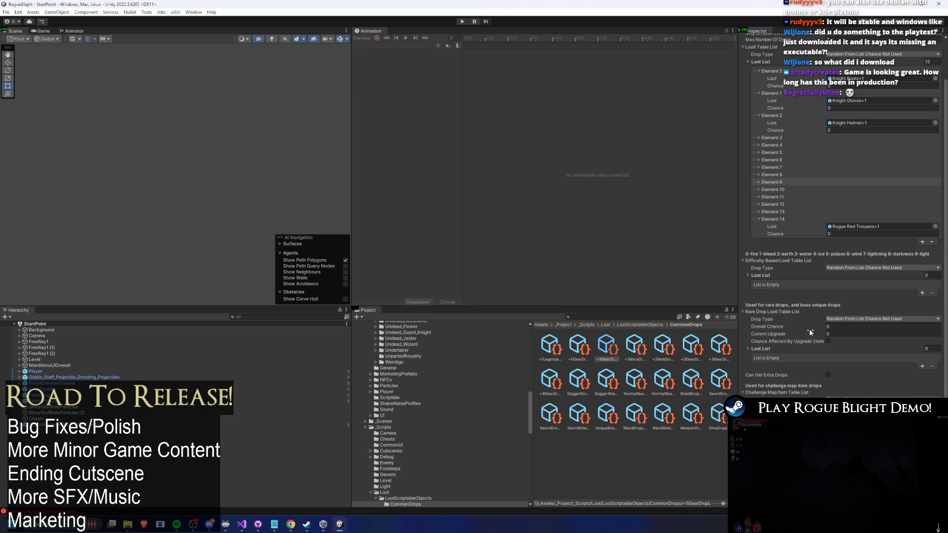
scroll(812, 272, up, 2)
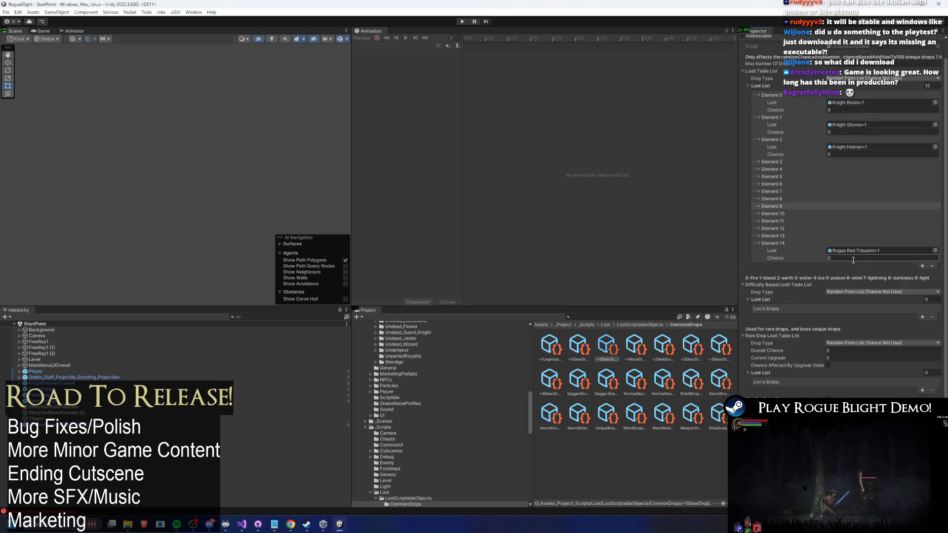
click(635, 345)
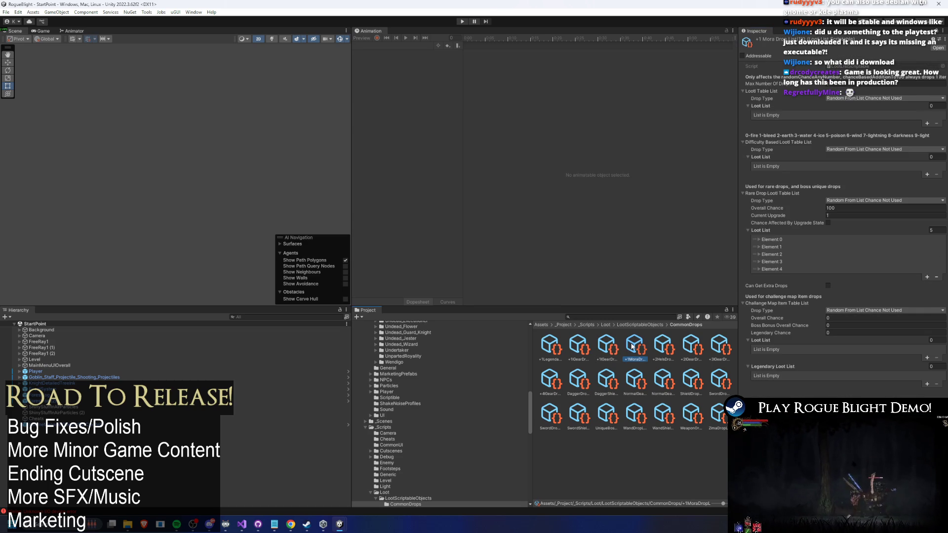
click(778, 254)
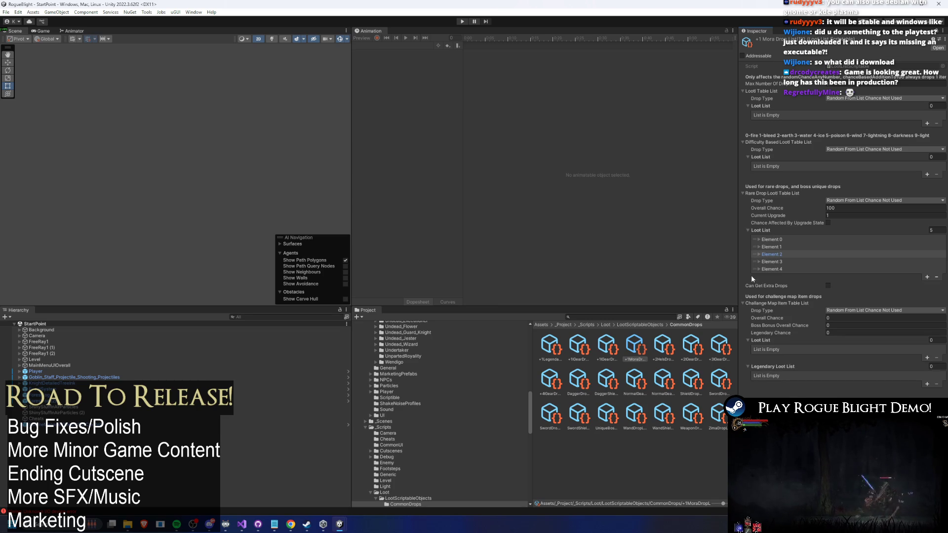
click(653, 347)
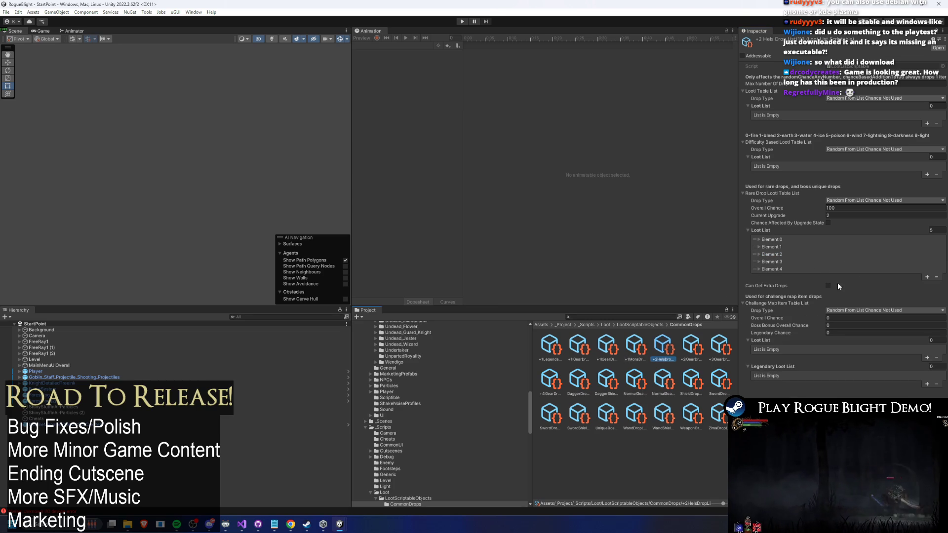
In the +2 gear drop list, set the King's Crown boss level requirement to 16
click(691, 348)
scroll(824, 265, down, 10)
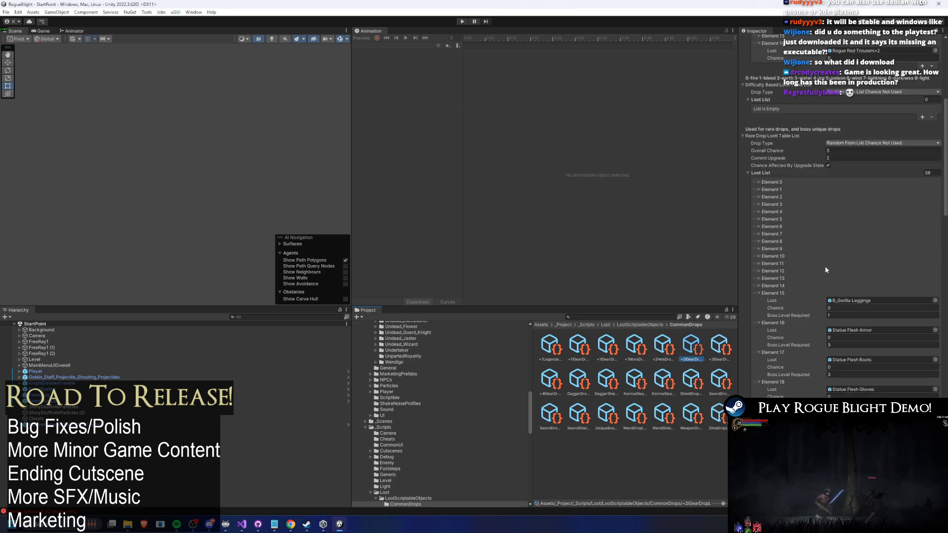
scroll(846, 263, down, 5)
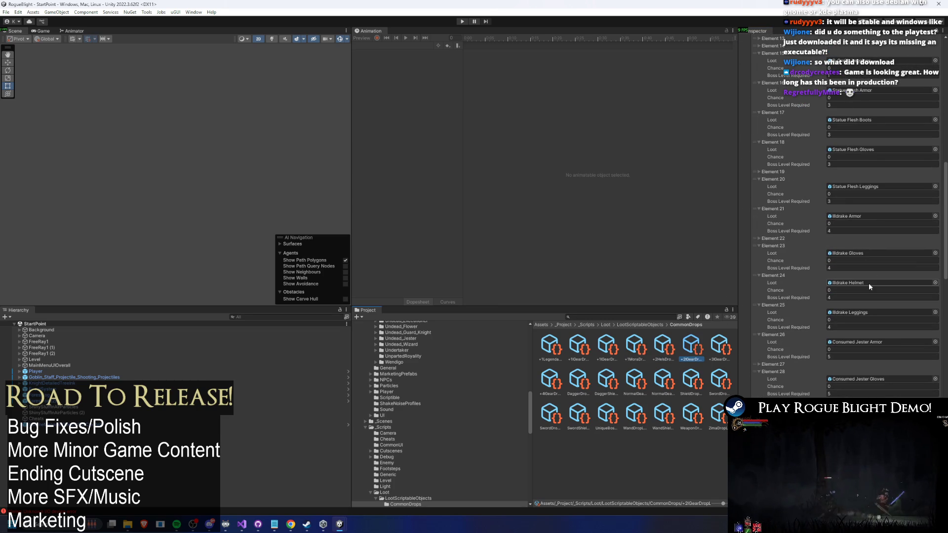
scroll(883, 287, down, 10)
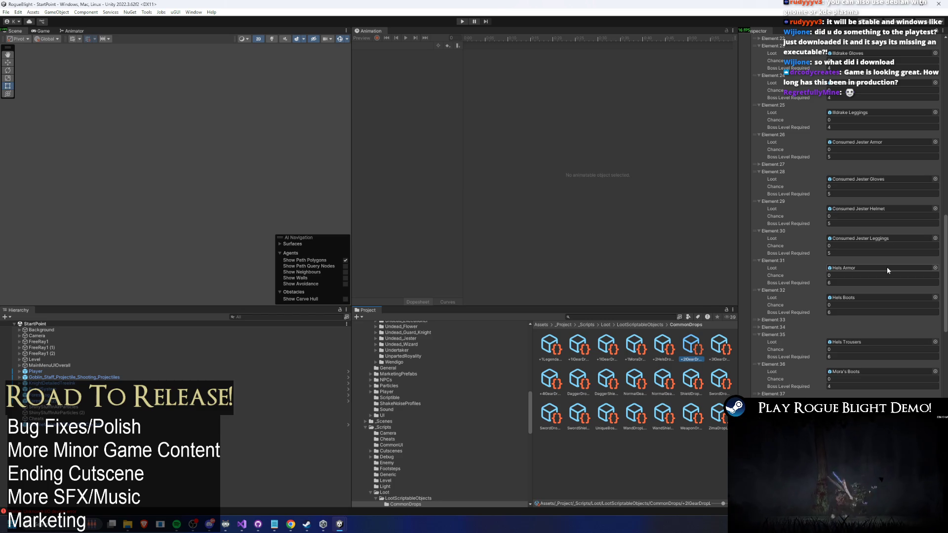
scroll(857, 169, down, 6)
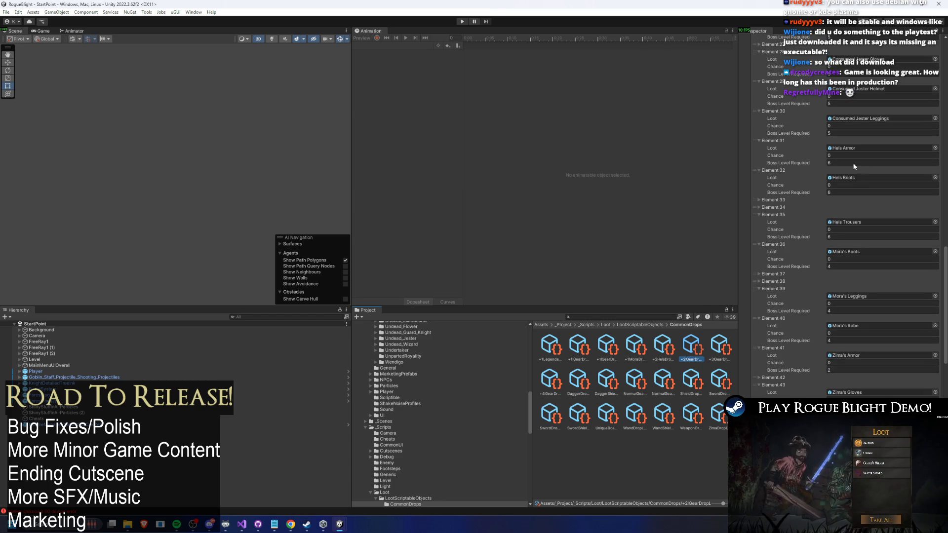
scroll(864, 154, down, 5)
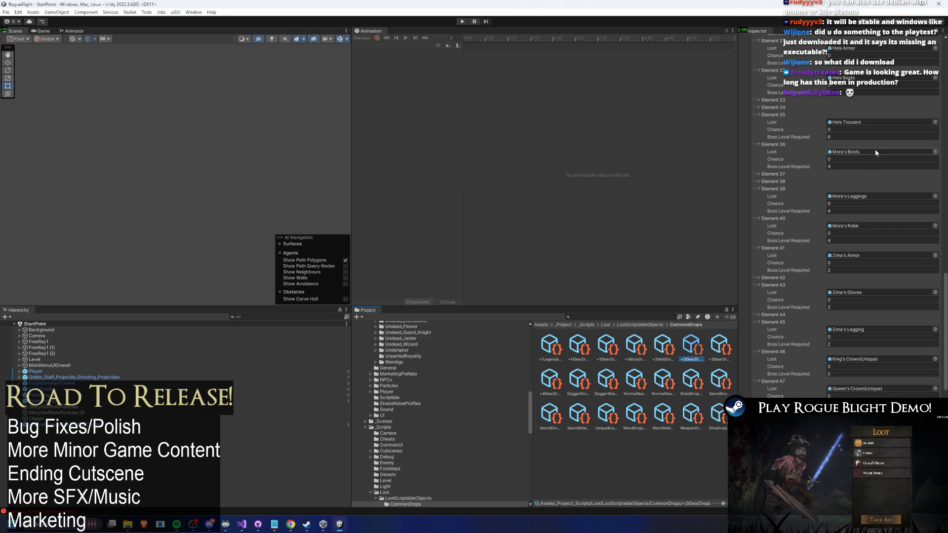
scroll(860, 354, down, 2)
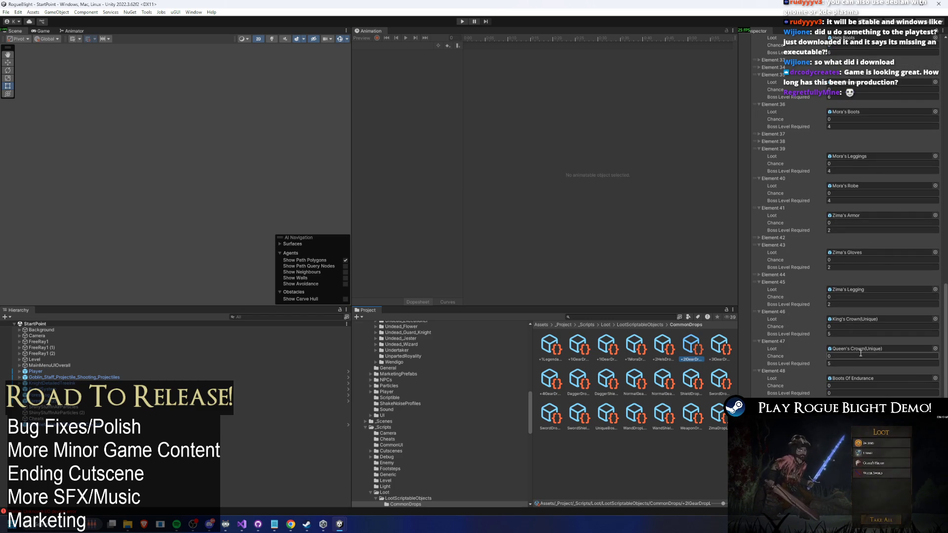
click(847, 333)
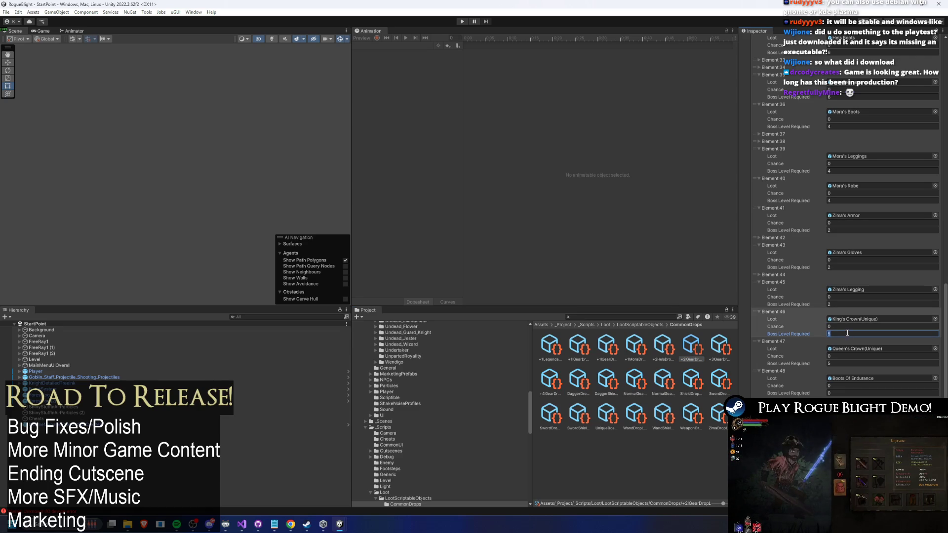
click(843, 364)
text(16)
Set King's and Queen's Crown boss level requirements to 16 in the +3 and +4 gear lists
click(721, 344)
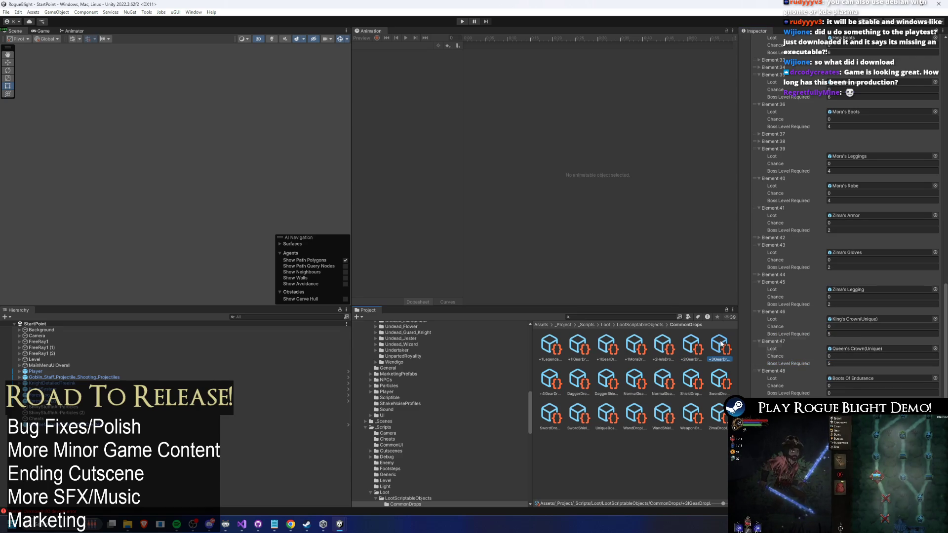
click(853, 334)
click(853, 361)
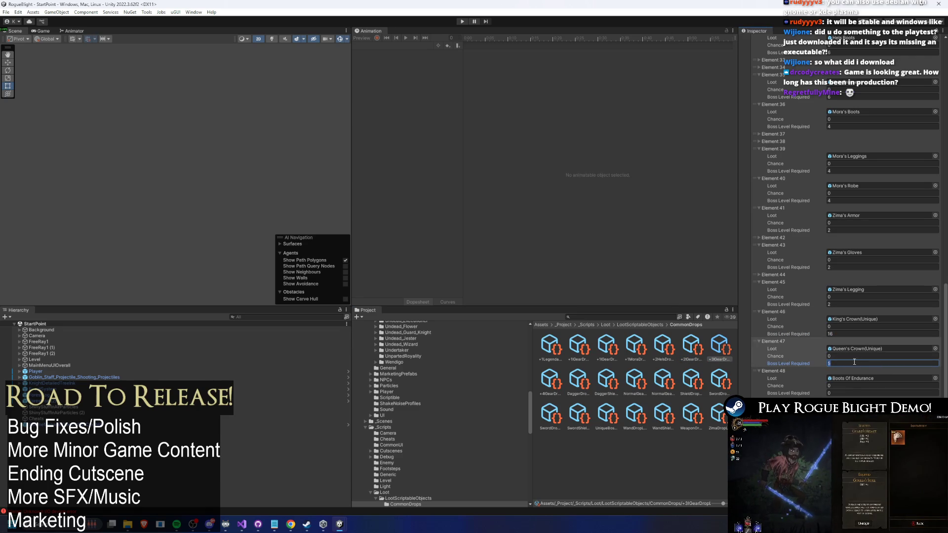
text(16)
click(550, 381)
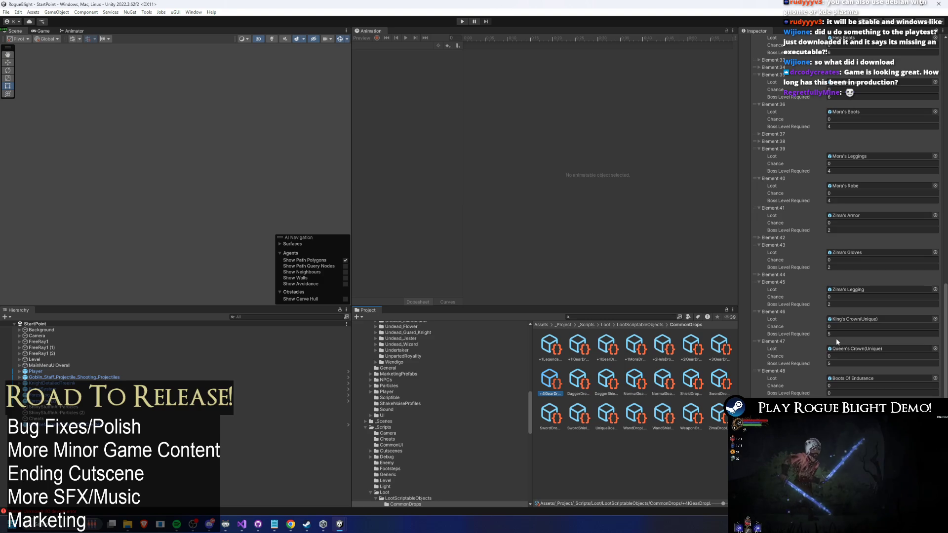
click(841, 333)
text(16)
click(841, 363)
text(16)
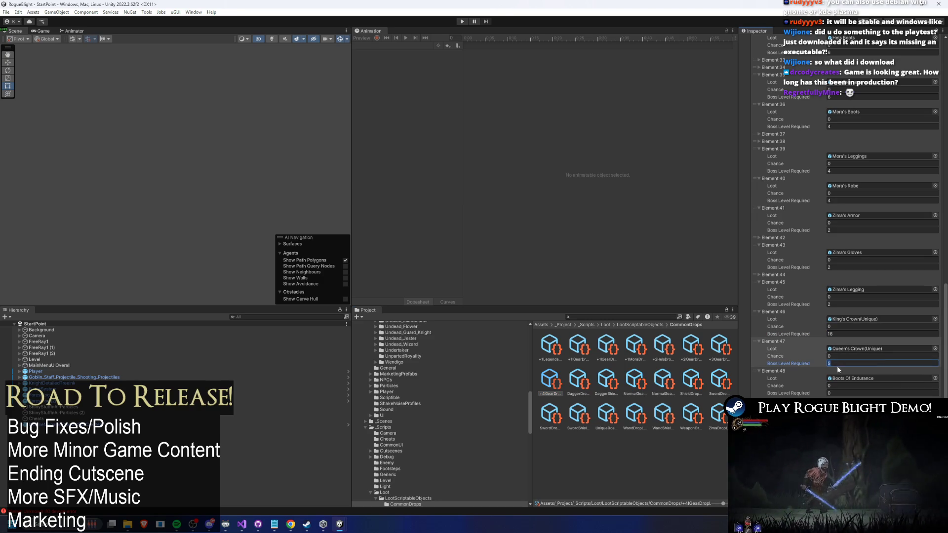
Check the dagger and dagger shield lists, then set both crowns to 16 in normal gear
click(576, 385)
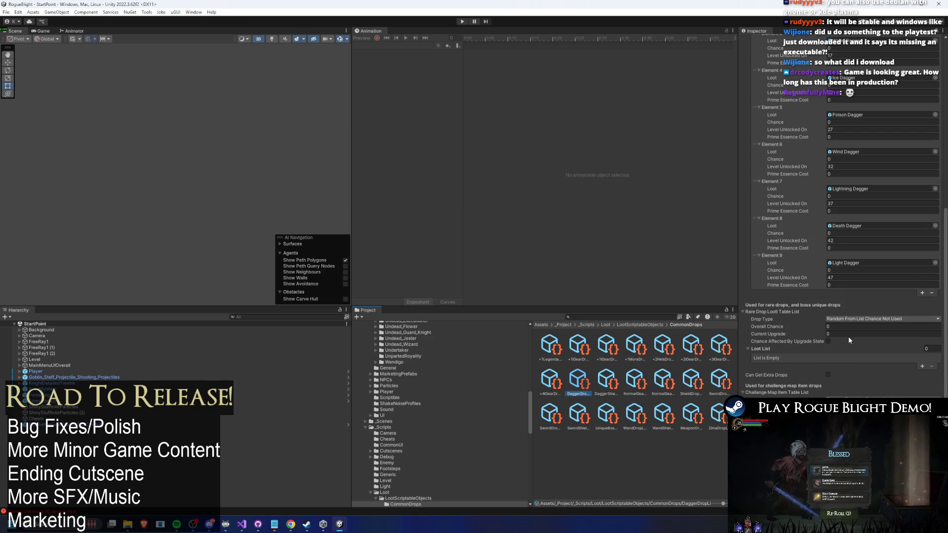
key(Right)
scroll(927, 309, up, 10)
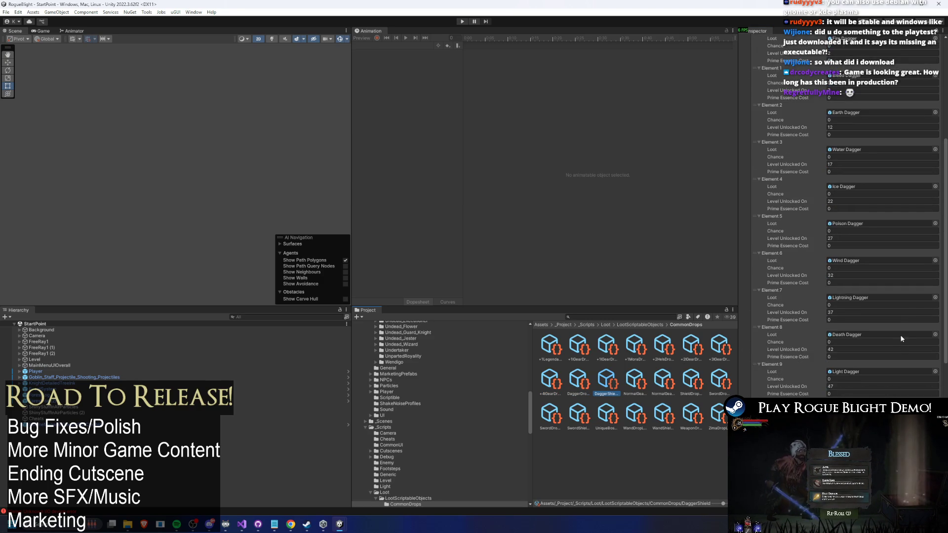
key(Right)
scroll(893, 316, down, 15)
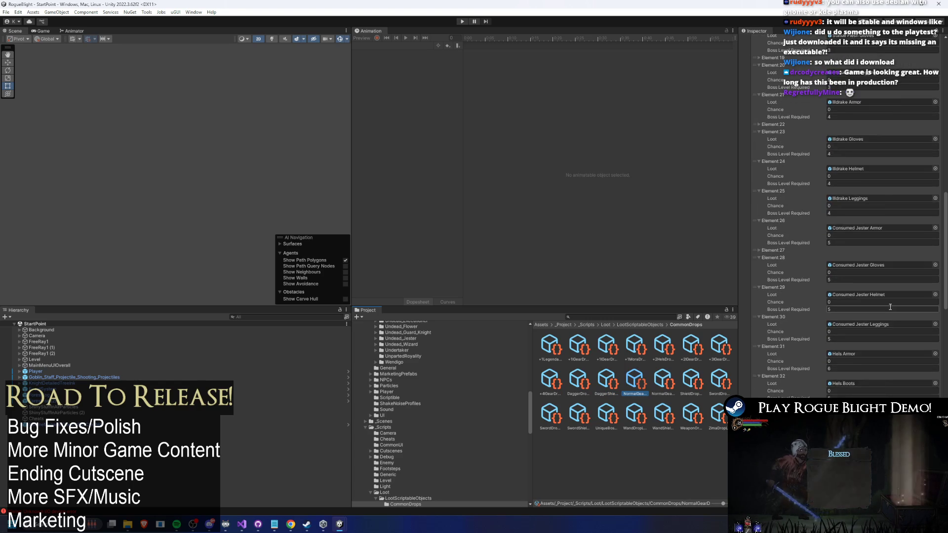
scroll(890, 308, down, 9)
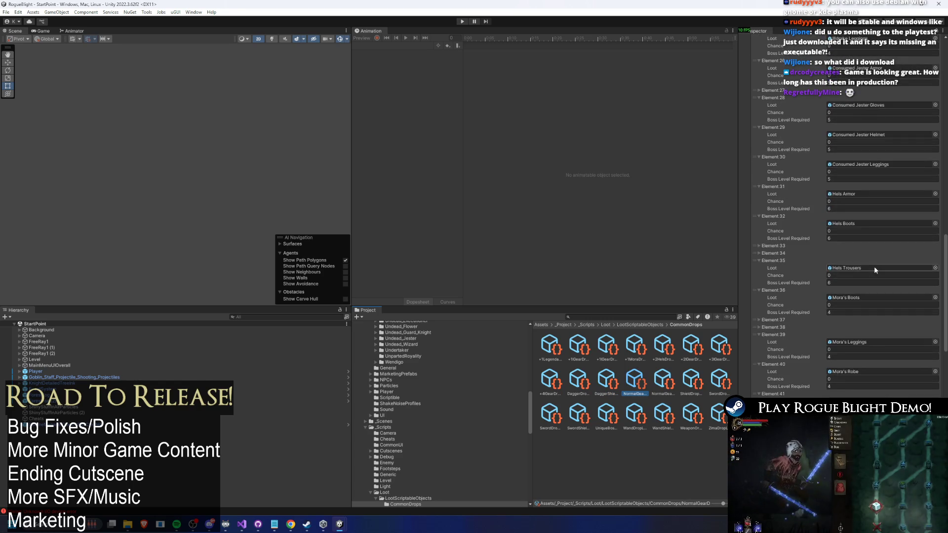
scroll(874, 265, down, 13)
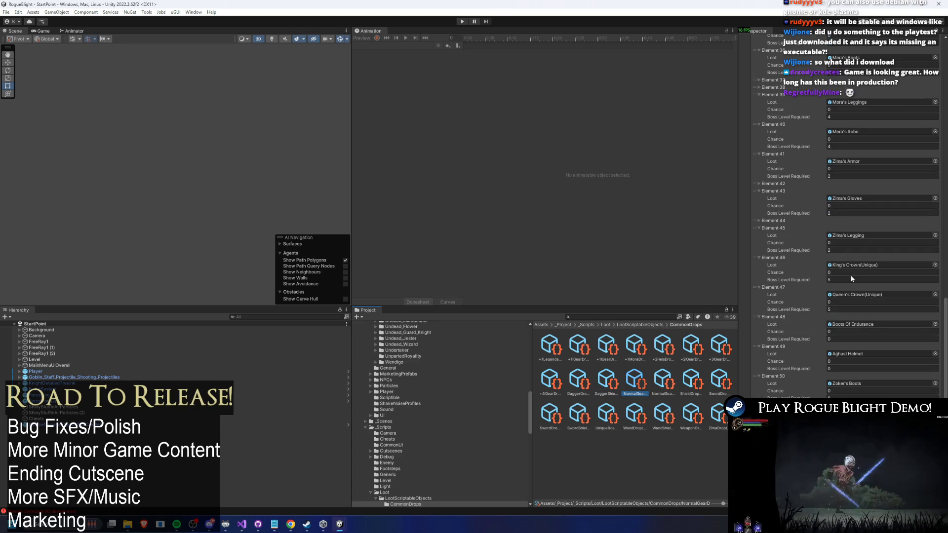
click(850, 279)
text(16)
click(841, 310)
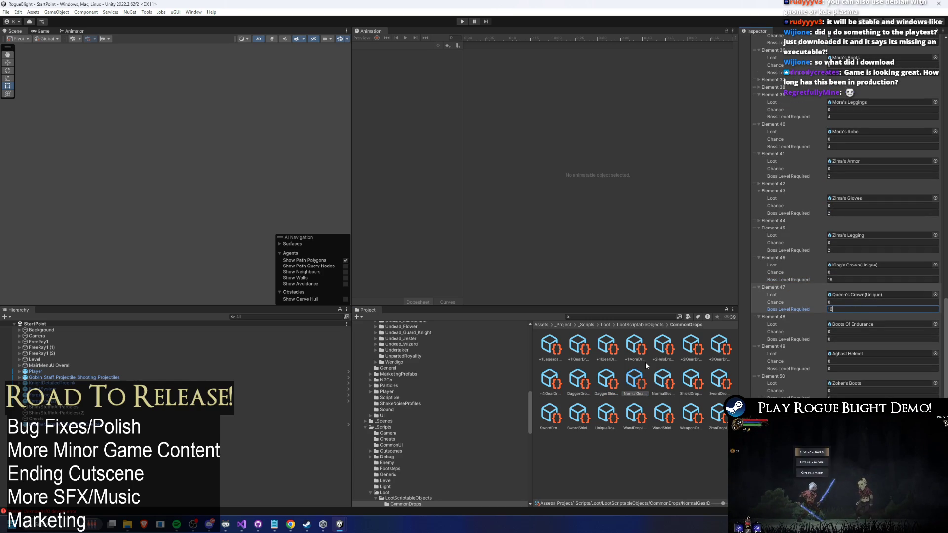
Review the second normal gear, shield and both sword drop lists
click(663, 380)
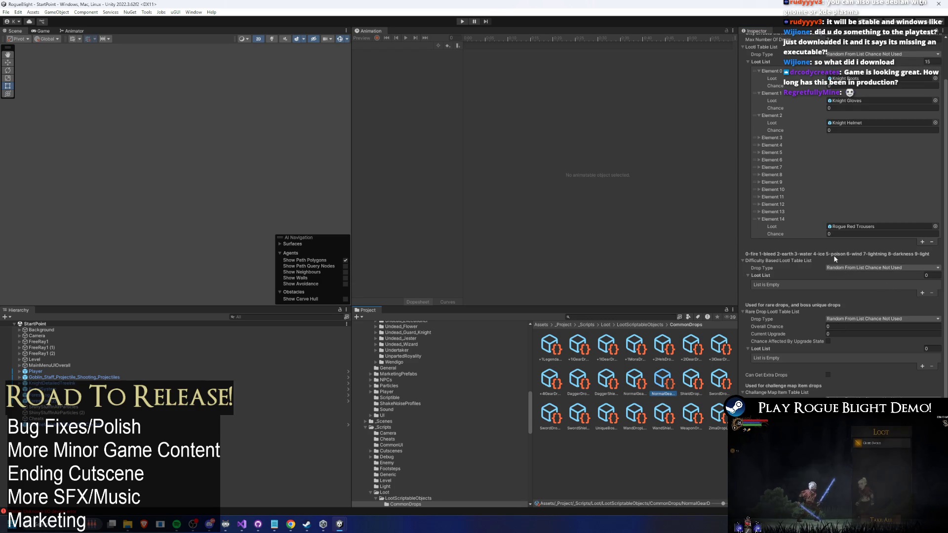
click(784, 189)
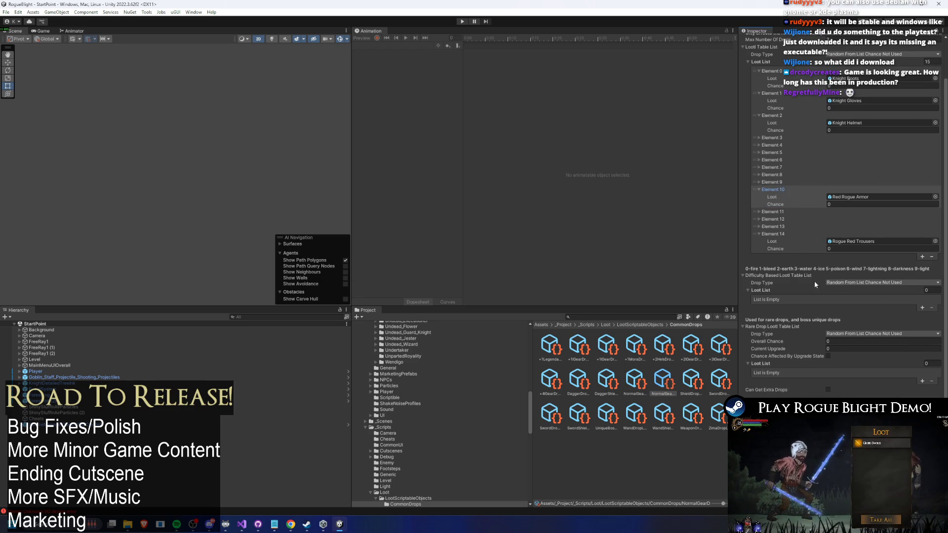
click(690, 380)
scroll(885, 291, down, 5)
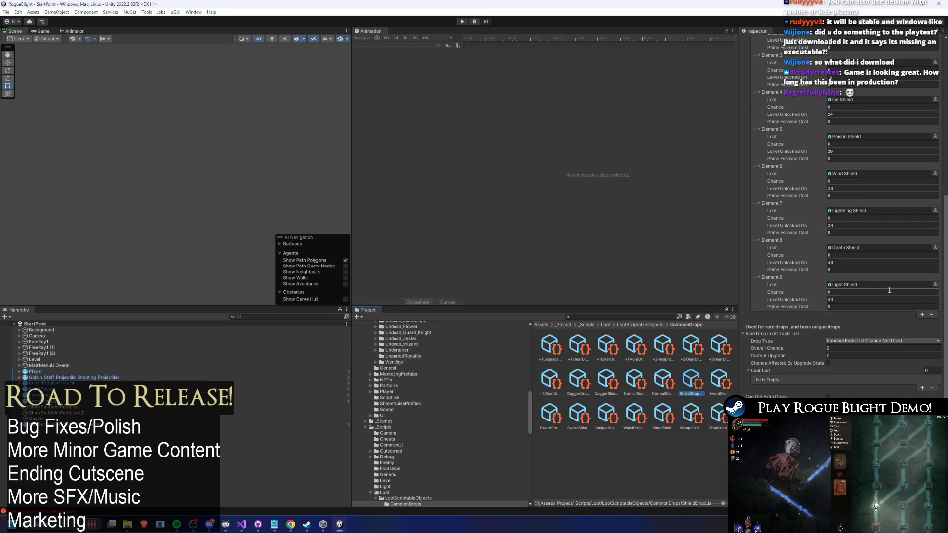
click(717, 385)
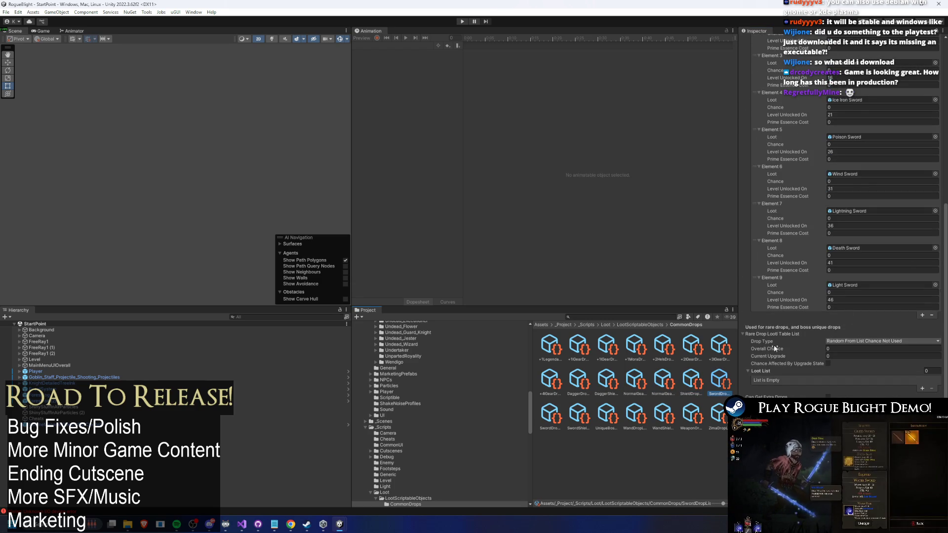
scroll(804, 340, down, 1)
click(555, 414)
scroll(843, 329, up, 8)
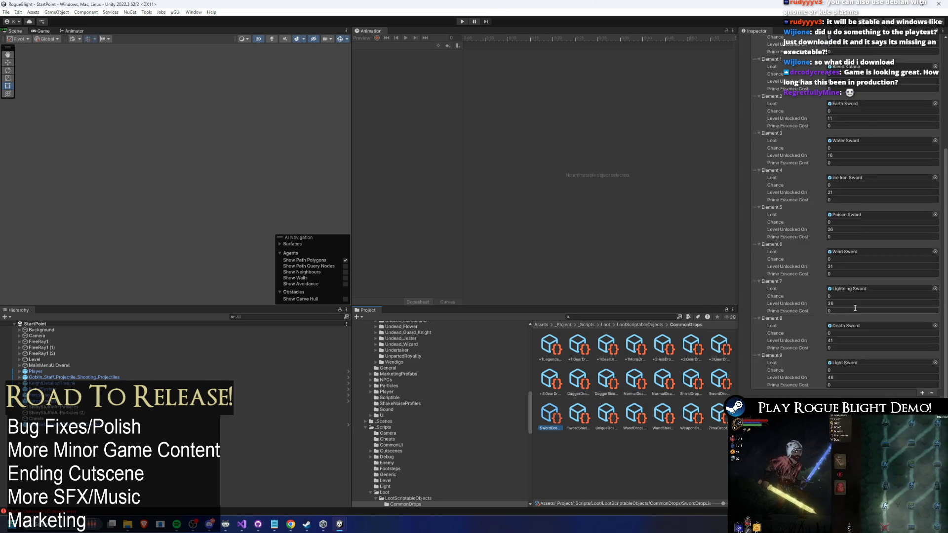
Step through the sword shield, unique boss, wand and wand shield lists to Zima, then switch to Visual Studio
key(Right)
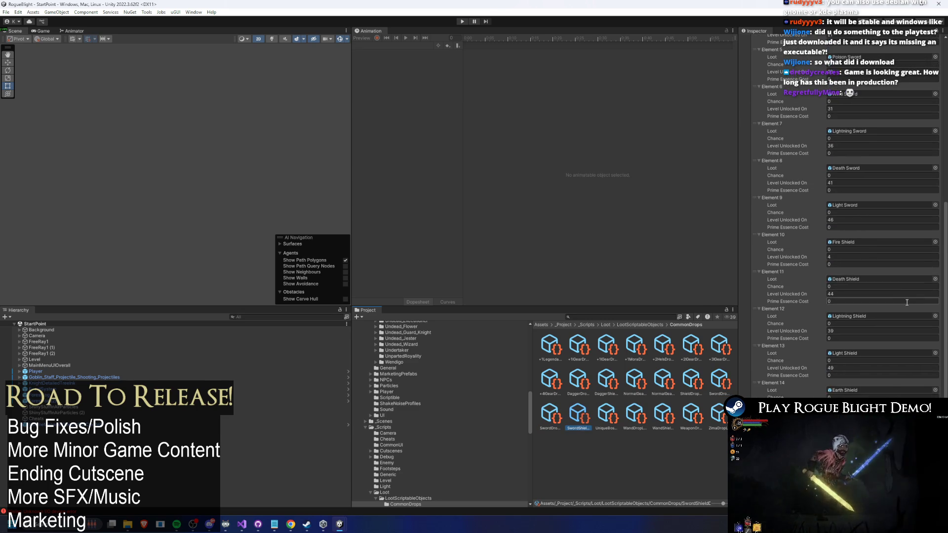
key(Right)
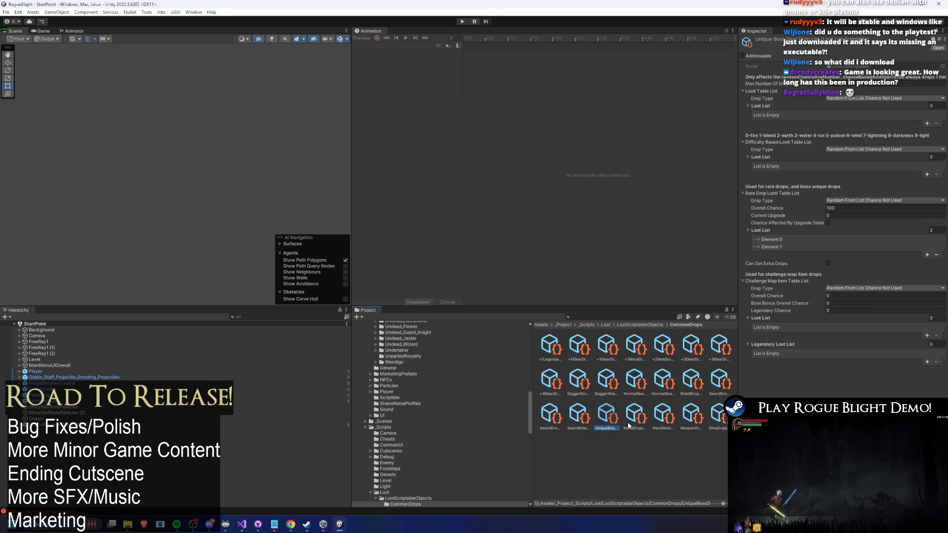
key(Right)
scroll(904, 257, down, 6)
key(Right)
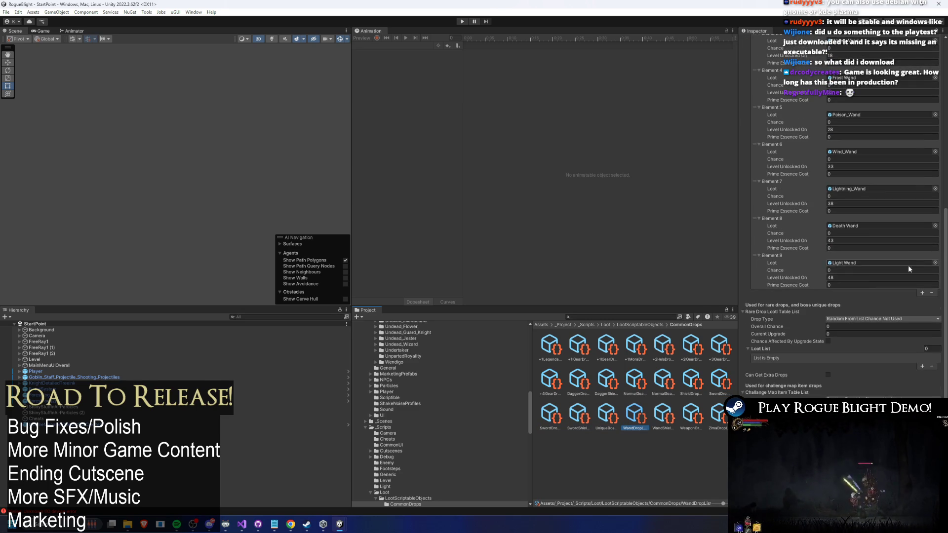
scroll(916, 262, down, 3)
key(Right)
key(Right)
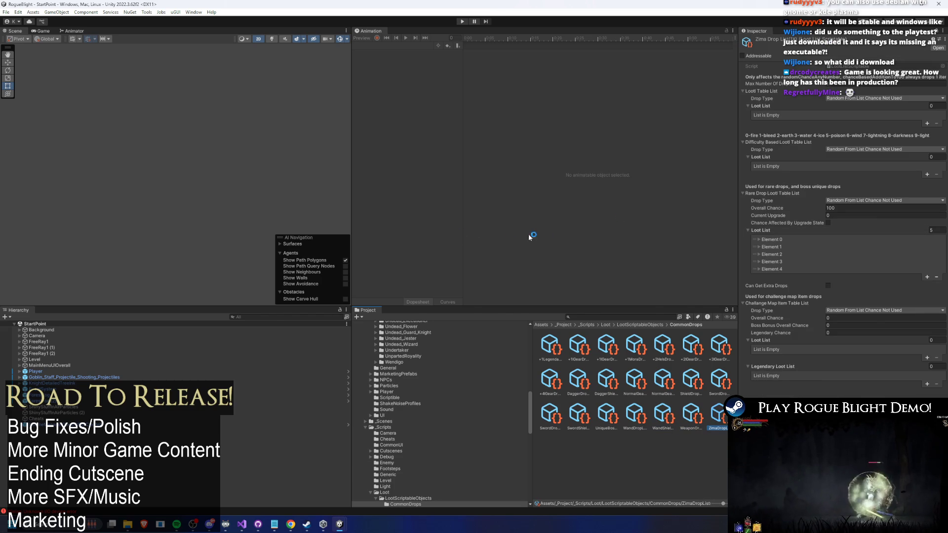
key(alt+Tab)
click(443, 222)
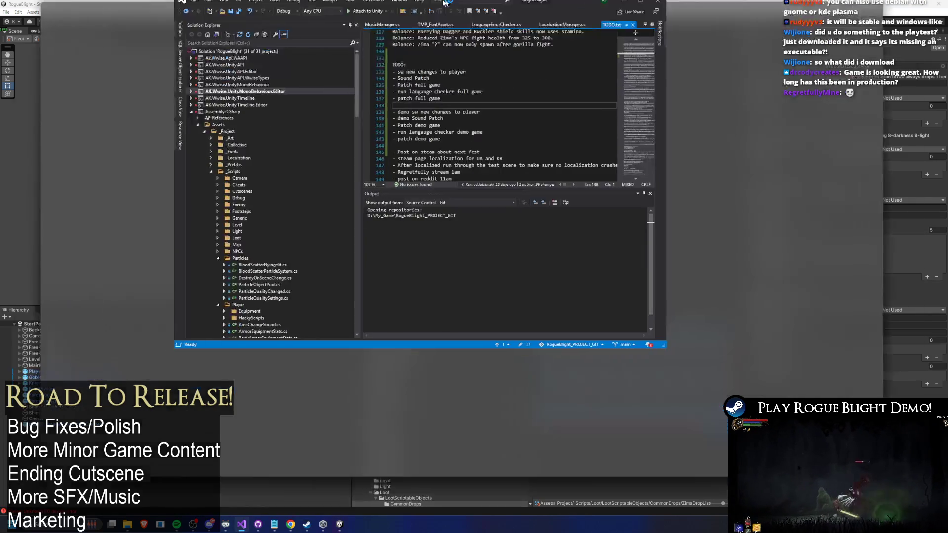
Log 'Bug Fix: Kings and Queens legendry armor wont drop from enemies unless you killed' under PTalpha 1.72.10 and save
scroll(311, 180, up, 10)
scroll(310, 181, down, 8)
scroll(310, 181, down, 8)
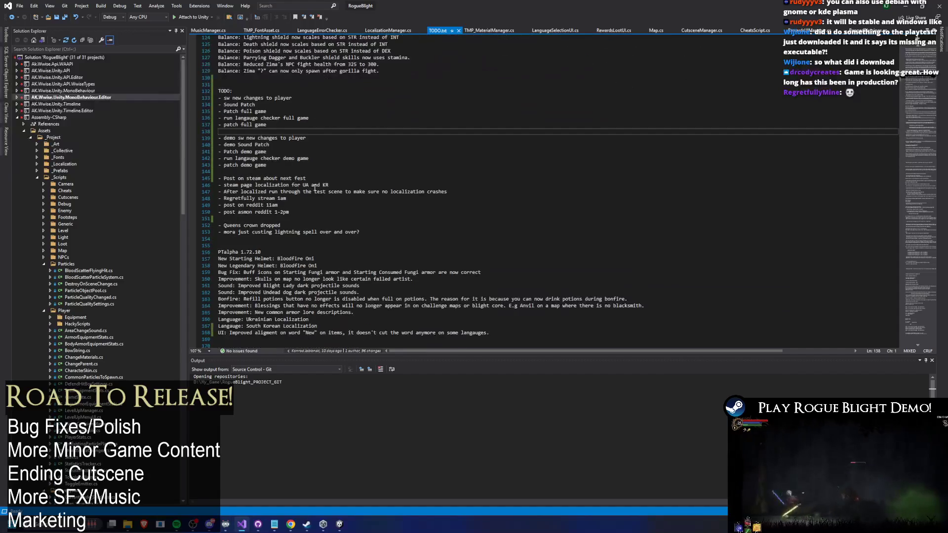
ctrl+scroll(273, 299, up, 2)
click(253, 260)
text(Bug Fi)
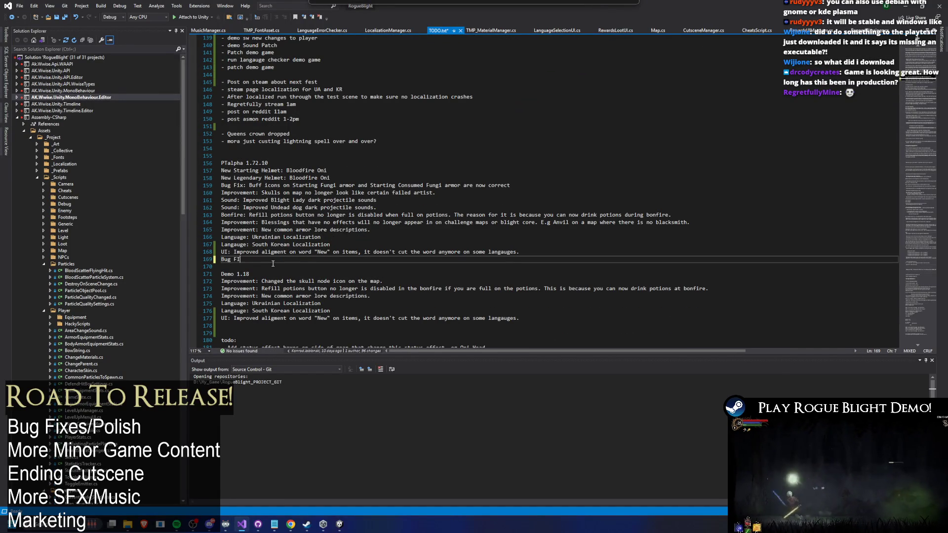
text(x: K)
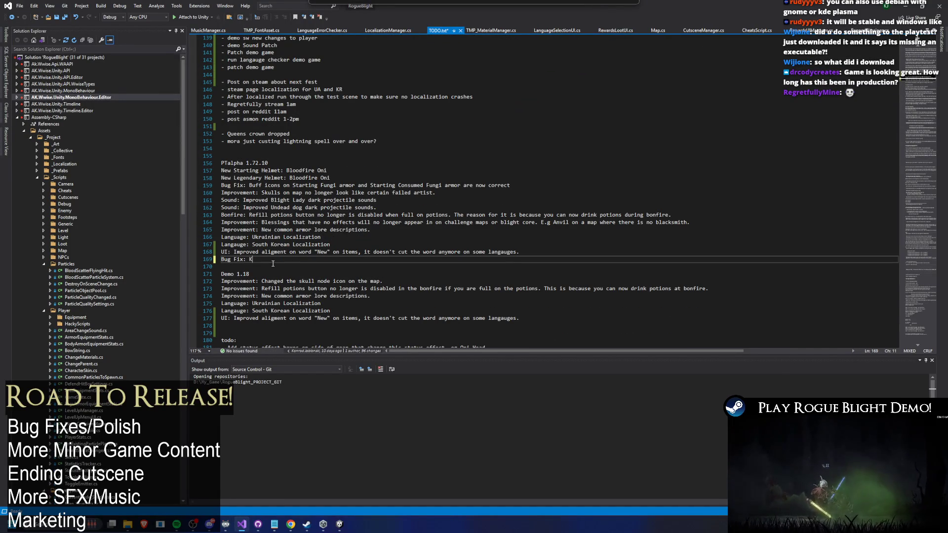
text(ings and Qu)
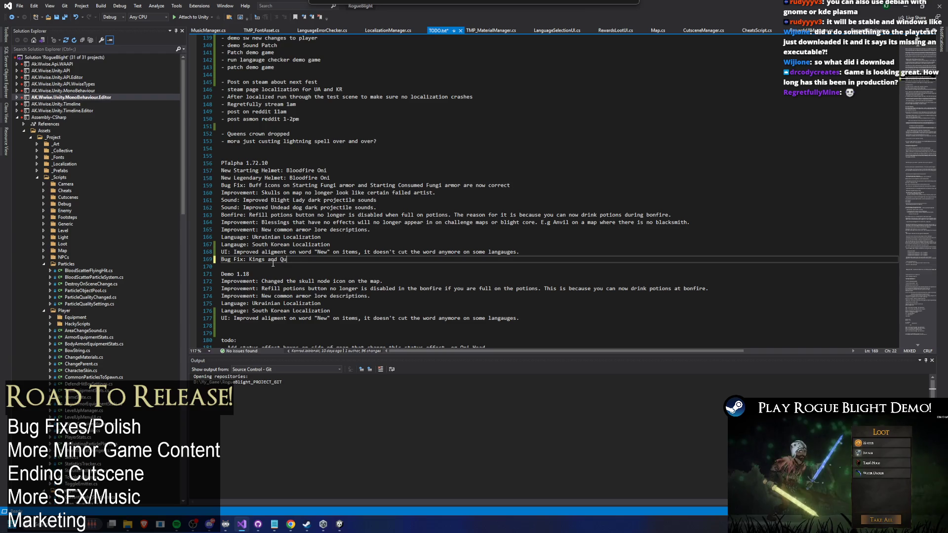
text(eens legendr)
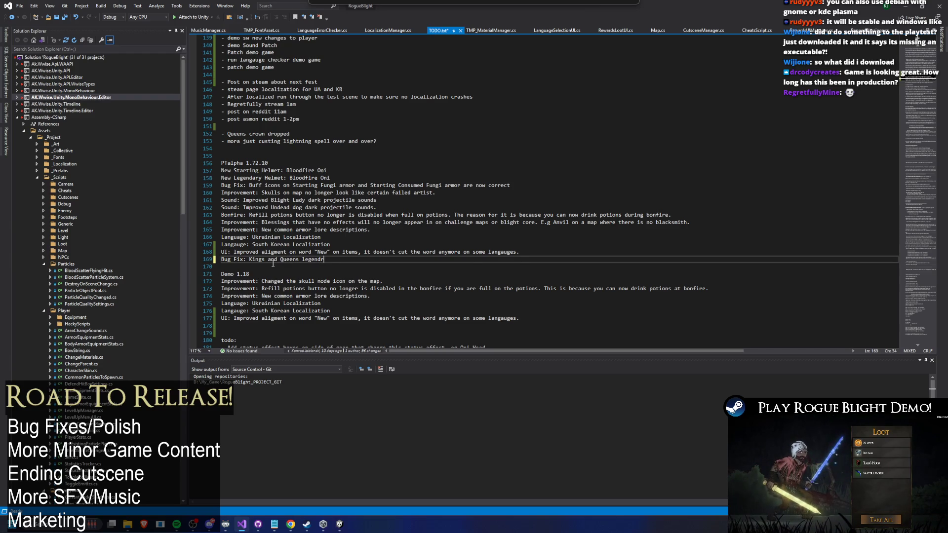
text(y )
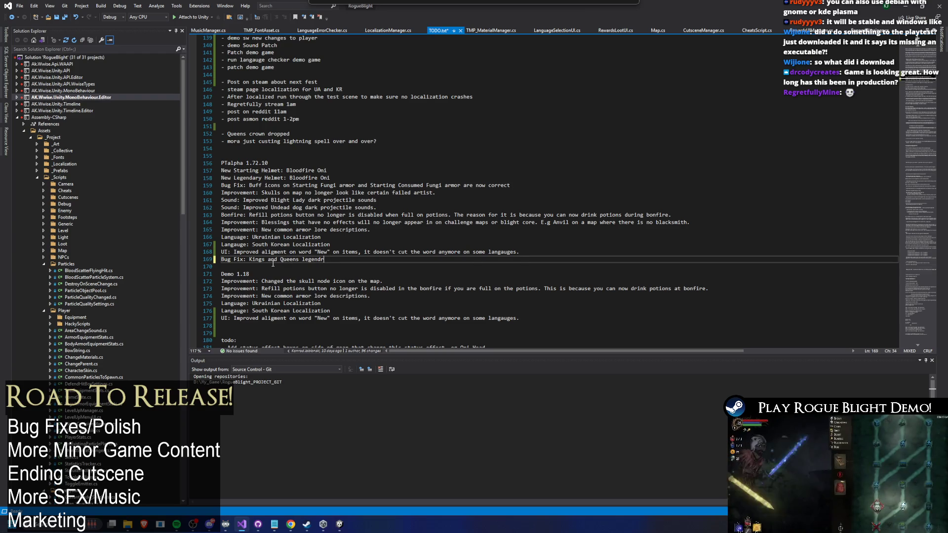
text(armor wont drop from enemies unle)
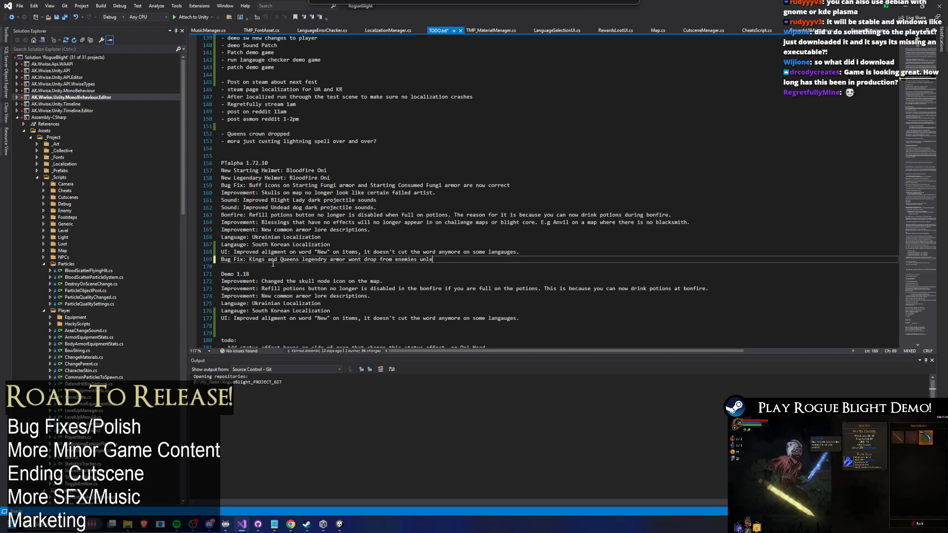
text(ss you killed that boss.)
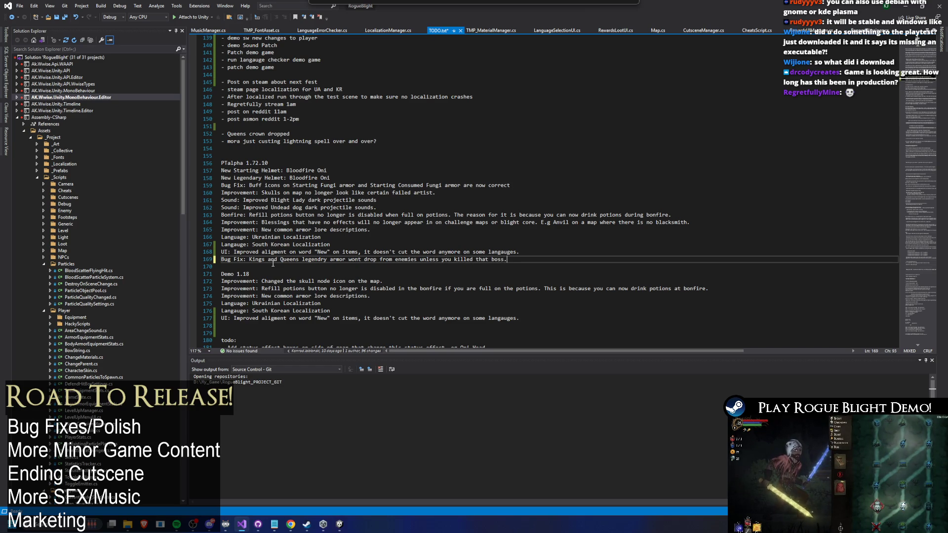
key(ctrl+s)
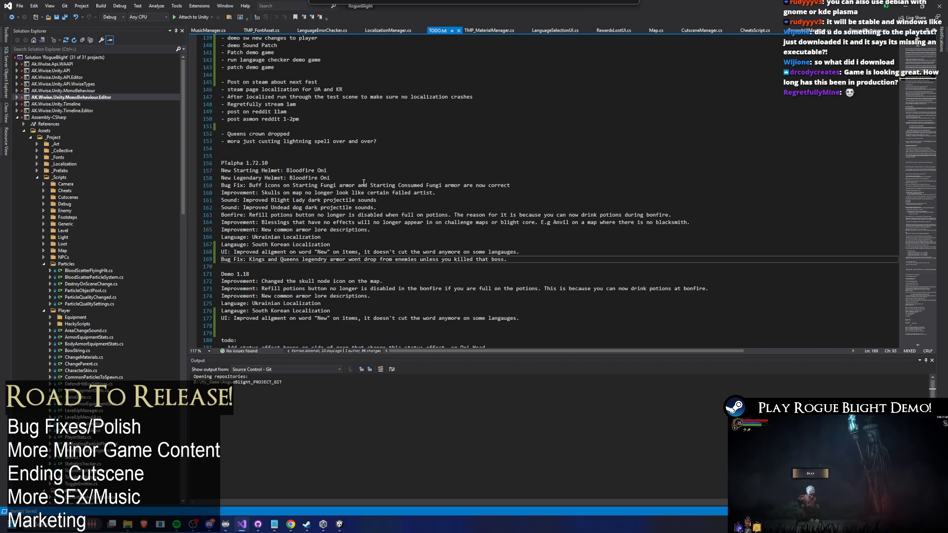
Delete the 'Queens crown dropped' todo line and its leftover empty line, then return to Unity
ctrl+scroll(364, 223, up, 2)
click(386, 158)
key(shift+Up)
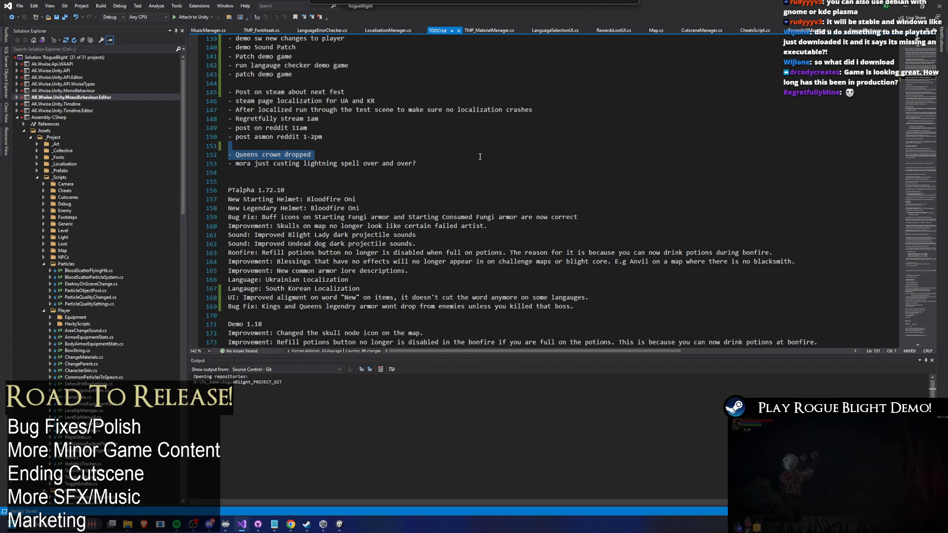
key(Delete)
key(Delete)
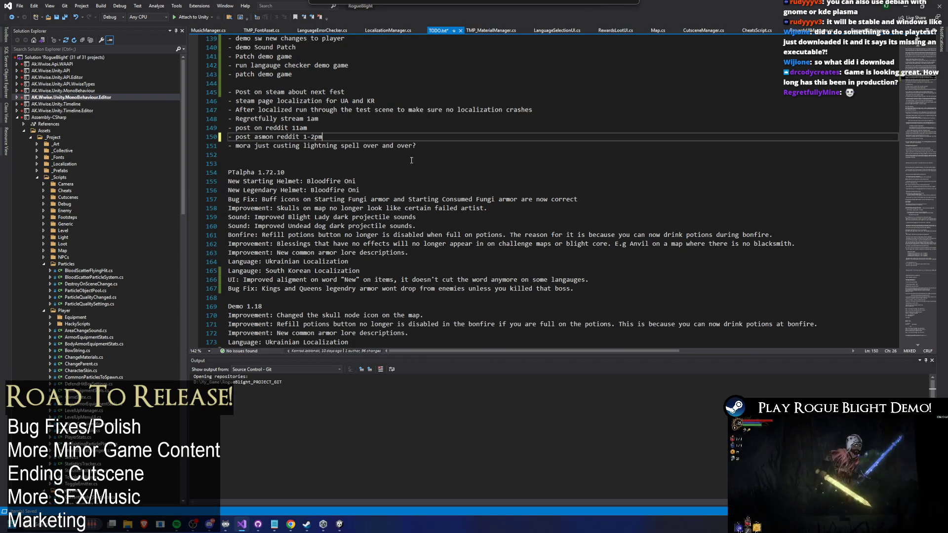
key(shift+End)
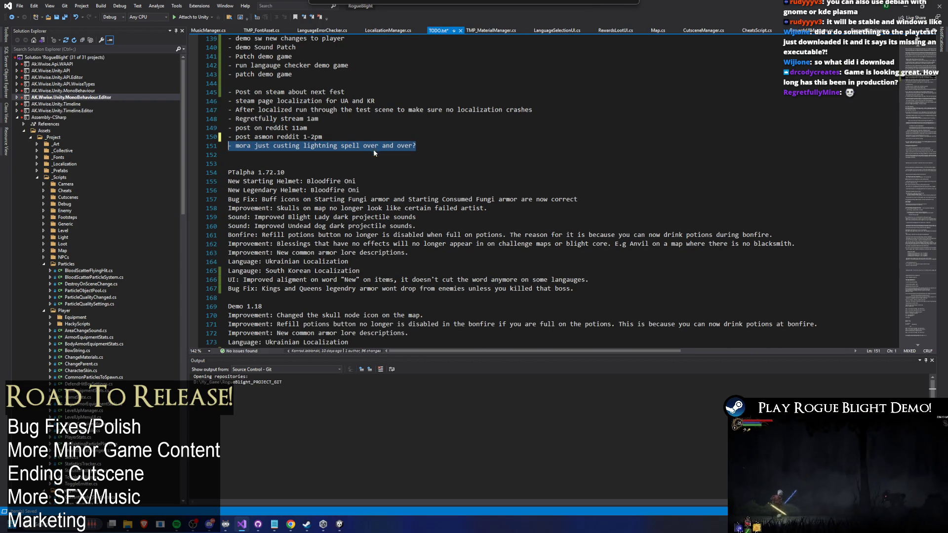
scroll(373, 148, up, 1)
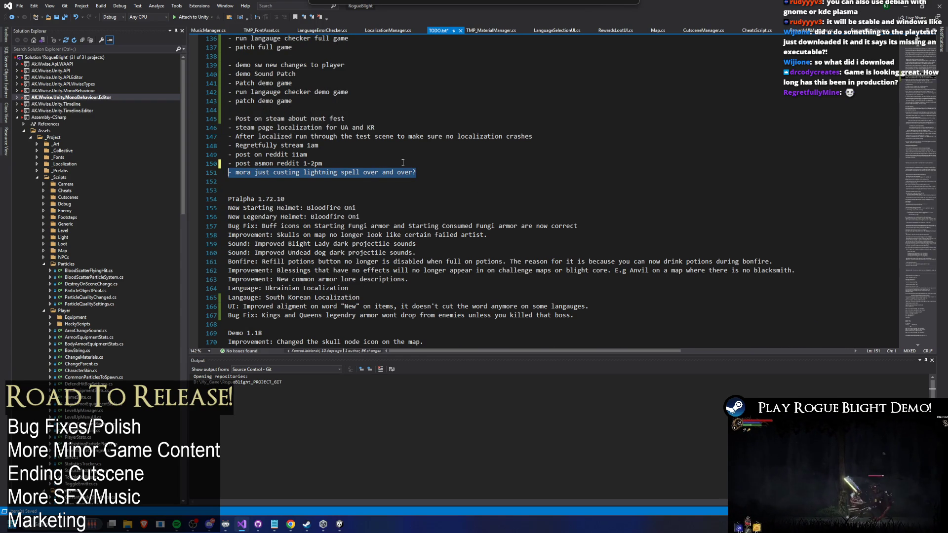
key(alt+Tab)
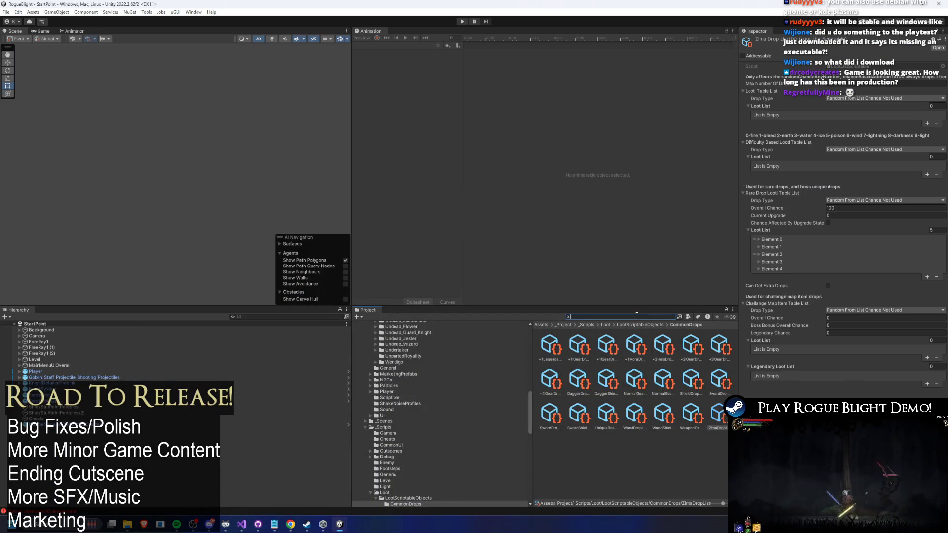
Open NPC_Fighter_MORA_Prefab and expand Enemy Action Controller's Skill Mid Range action pattern
text(mora)
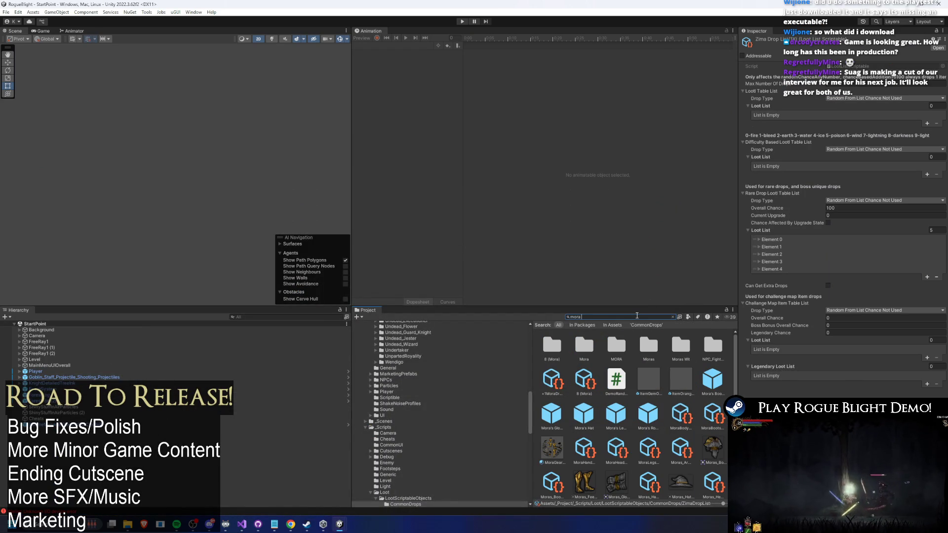
text( prefa)
key(Down)
key(Return)
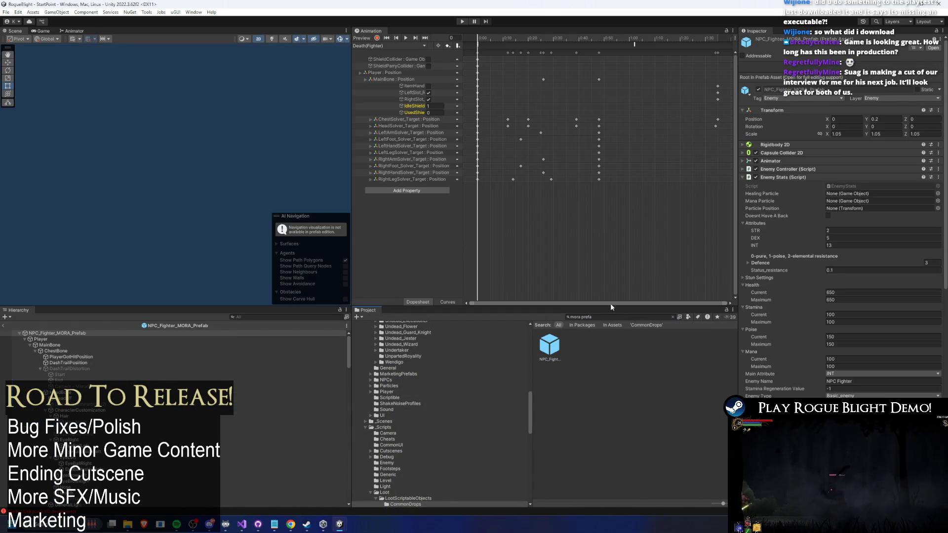
click(782, 129)
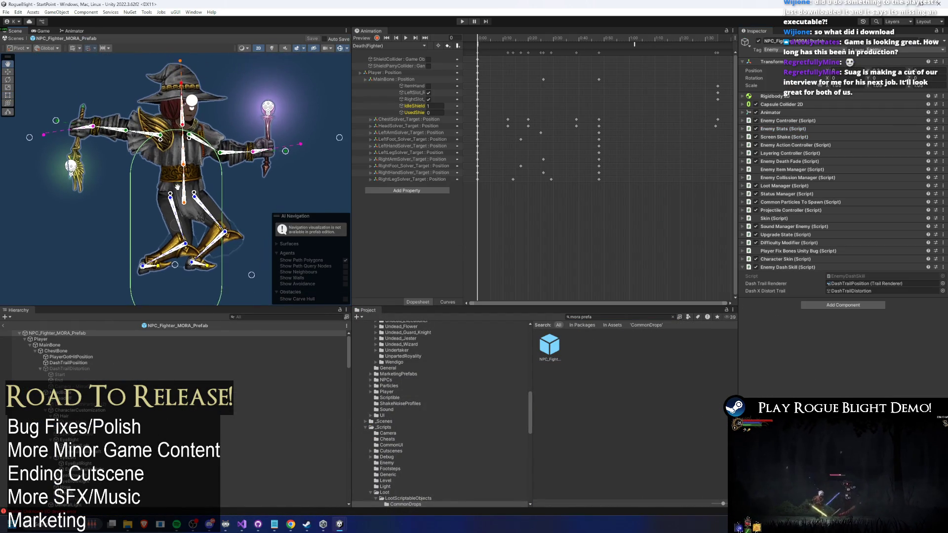
click(798, 144)
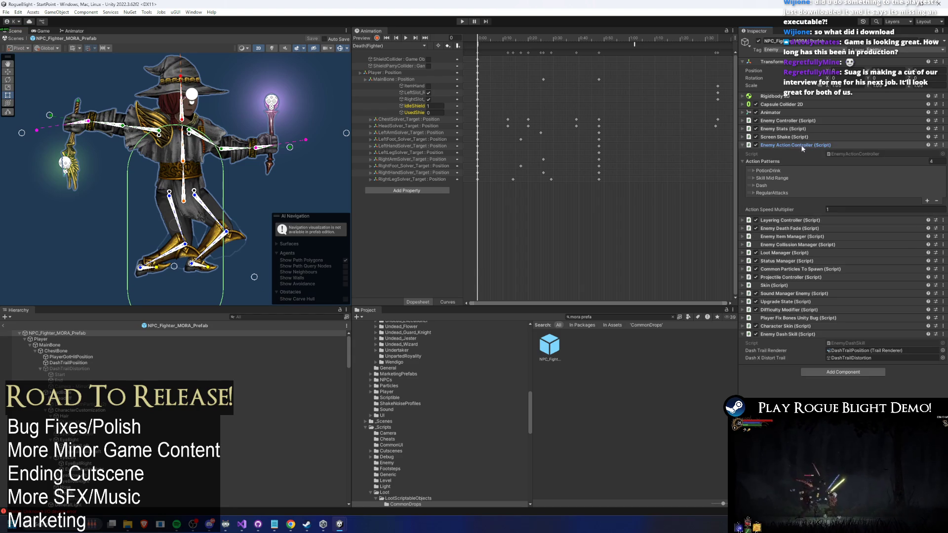
click(775, 191)
click(785, 177)
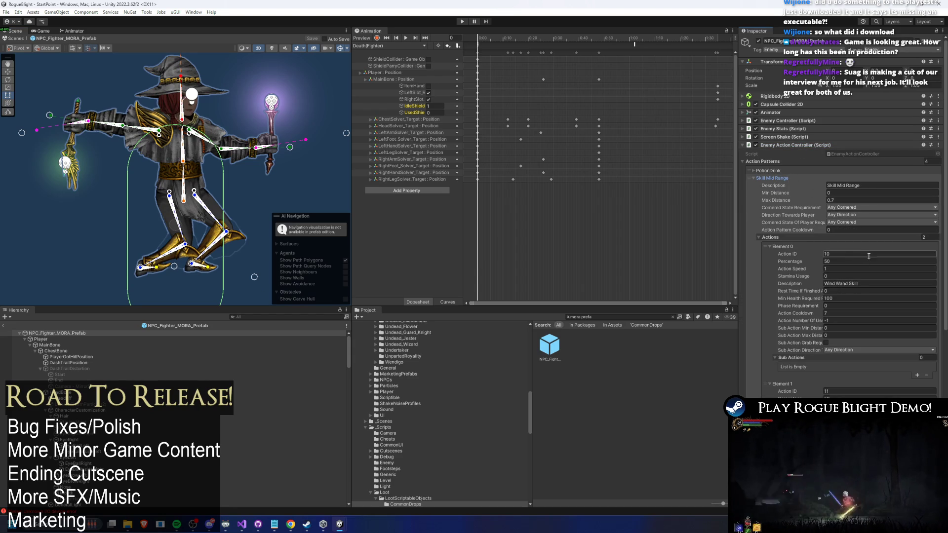
Set the Lightning Wand action's cooldown to 6 and save the prefab
scroll(869, 304, down, 3)
scroll(869, 303, down, 3)
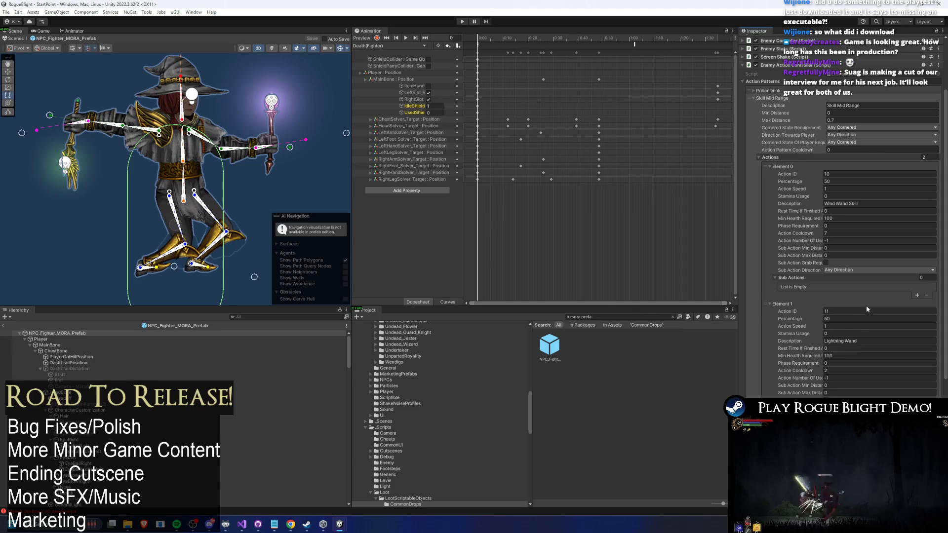
click(842, 371)
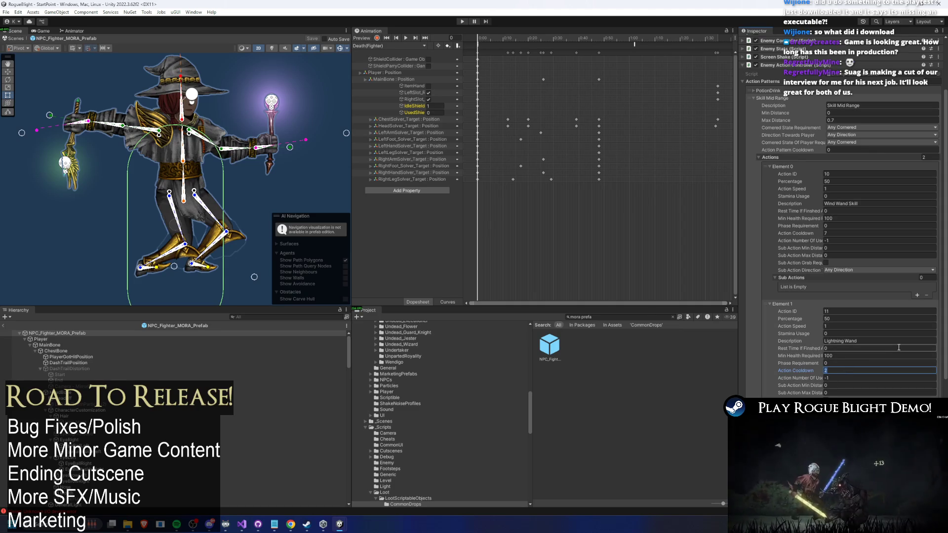
text(6)
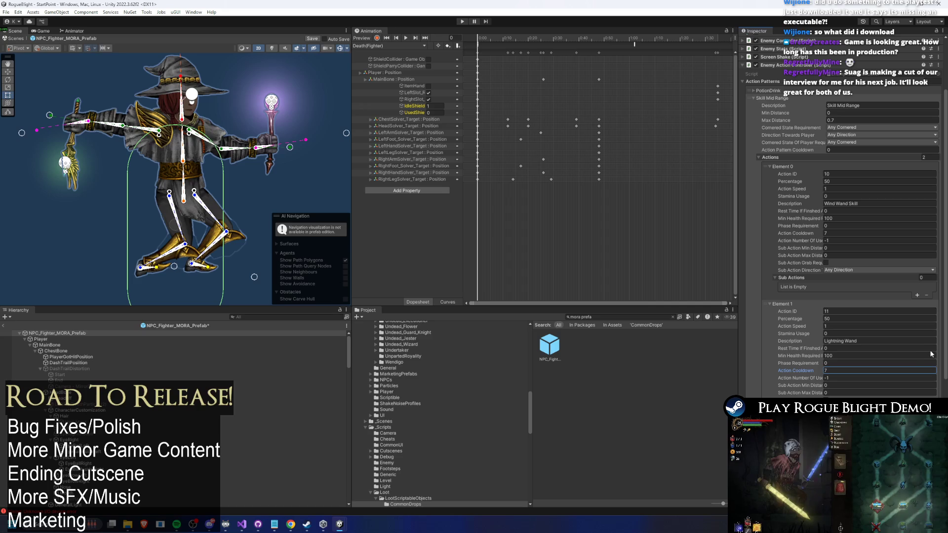
key(ctrl+s)
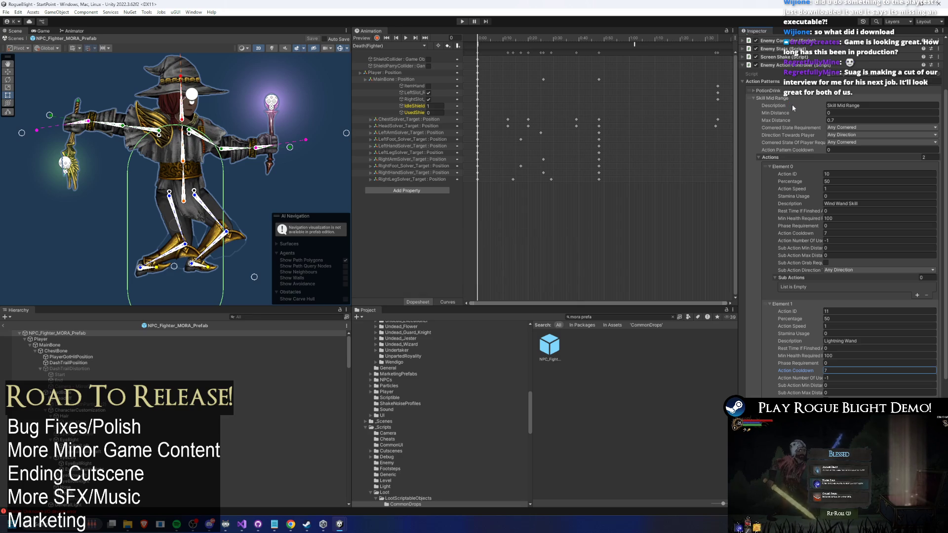
Collapse the Skill Mid Range, Dash and RegularAttacks patterns after checking Dash, and save again
click(773, 98)
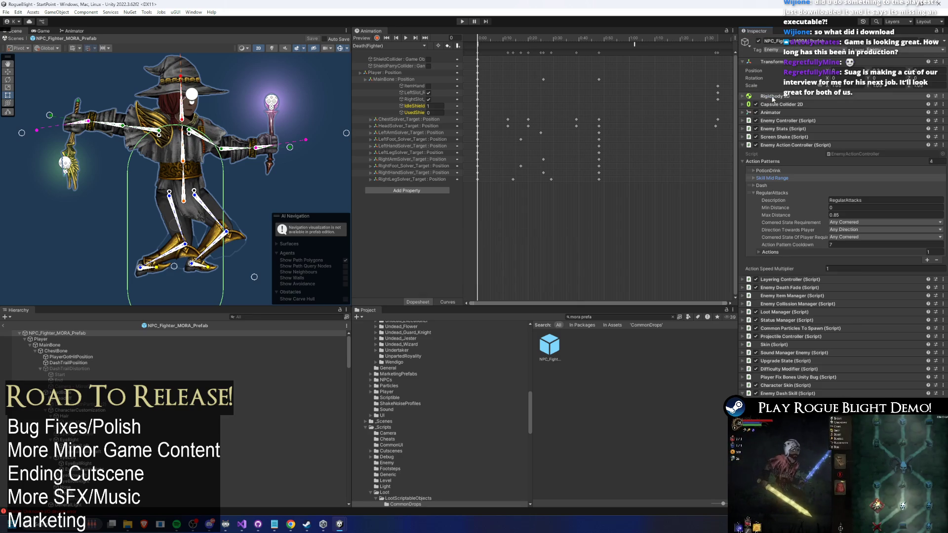
click(761, 186)
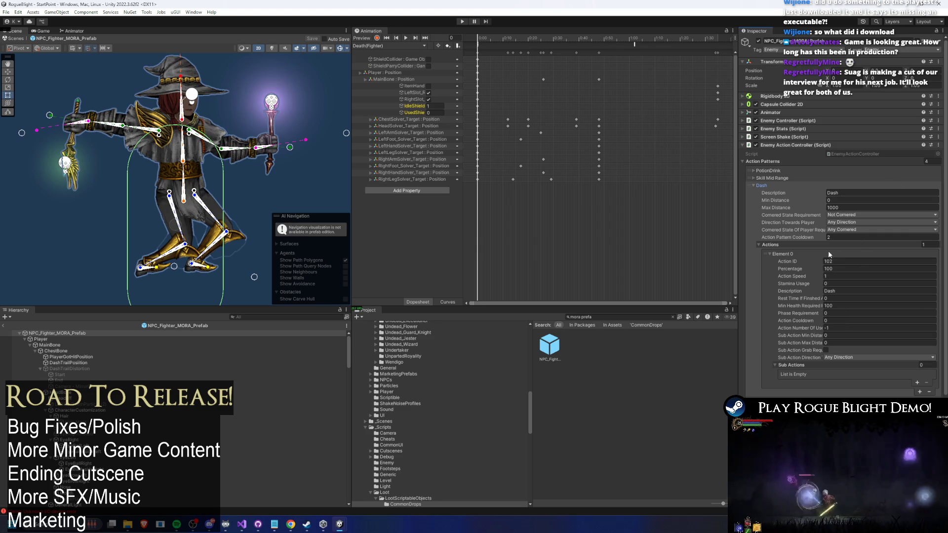
click(764, 186)
click(775, 193)
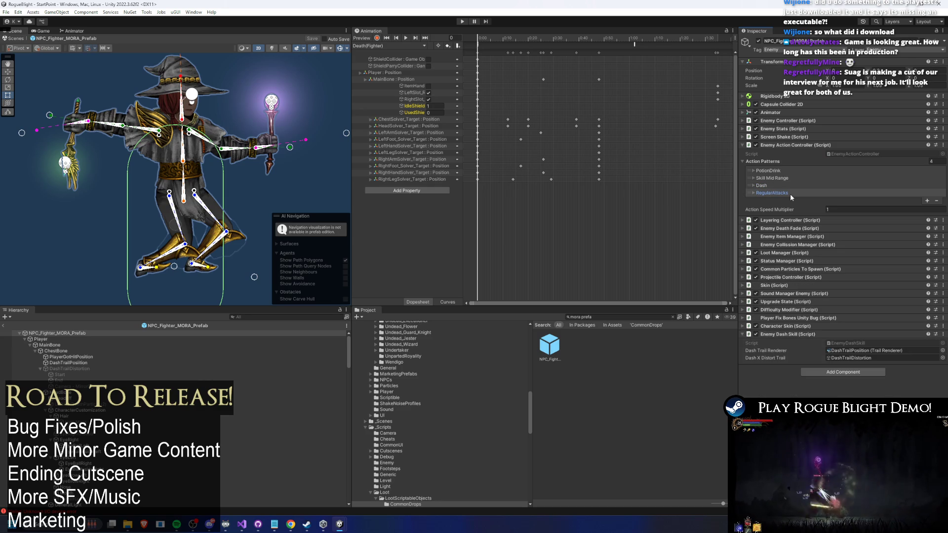
key(ctrl+s)
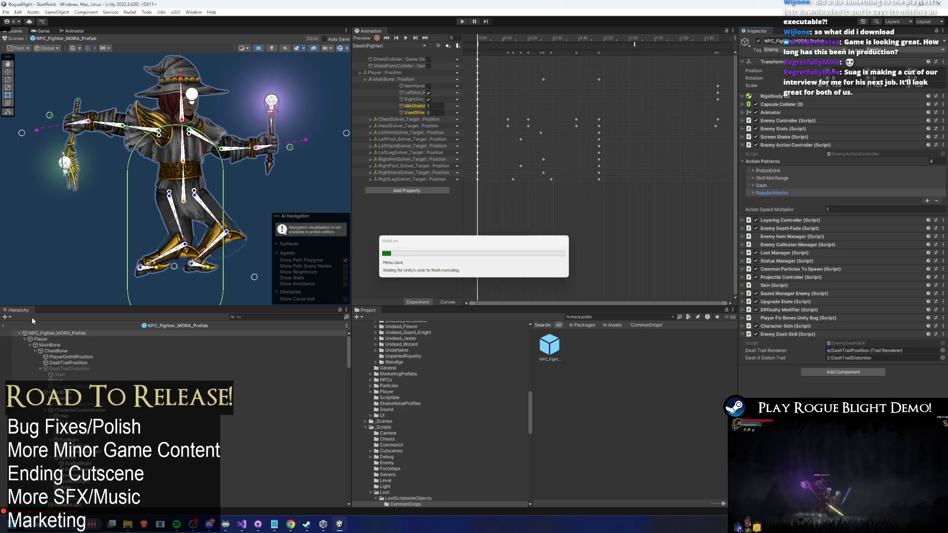
Add 'Bug Fix: Mora's NPC fight will no longer spam lightning spell.' below the Kings and Queens fix and save
key(alt+Tab)
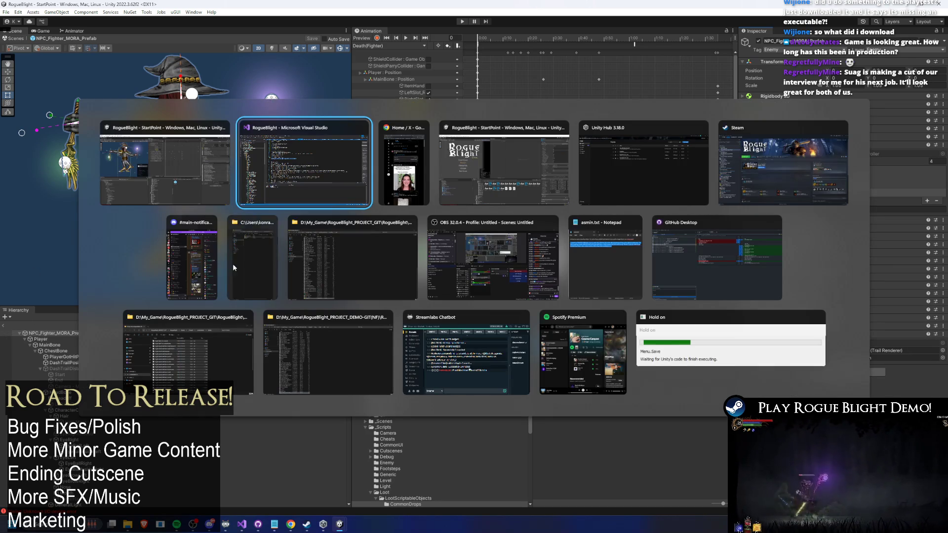
scroll(282, 179, up, 12)
scroll(288, 187, down, 15)
scroll(293, 196, up, 3)
scroll(296, 222, down, 2)
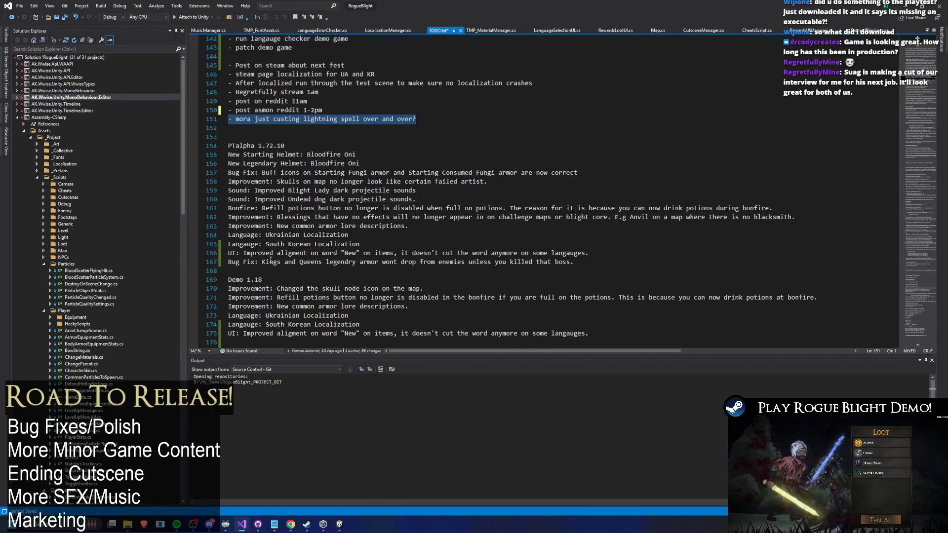
click(304, 272)
key(Return)
key(Up)
text(Bug)
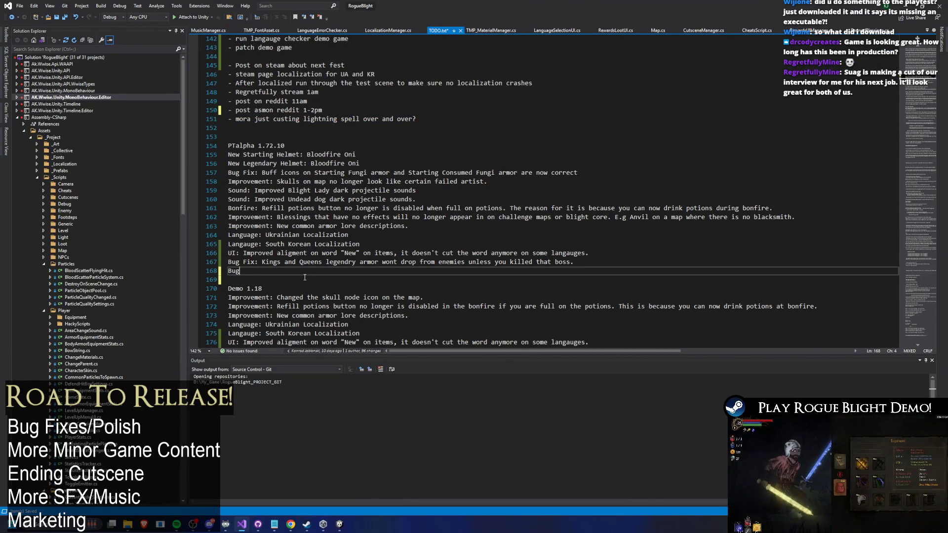
text( Fix: Mora fight)
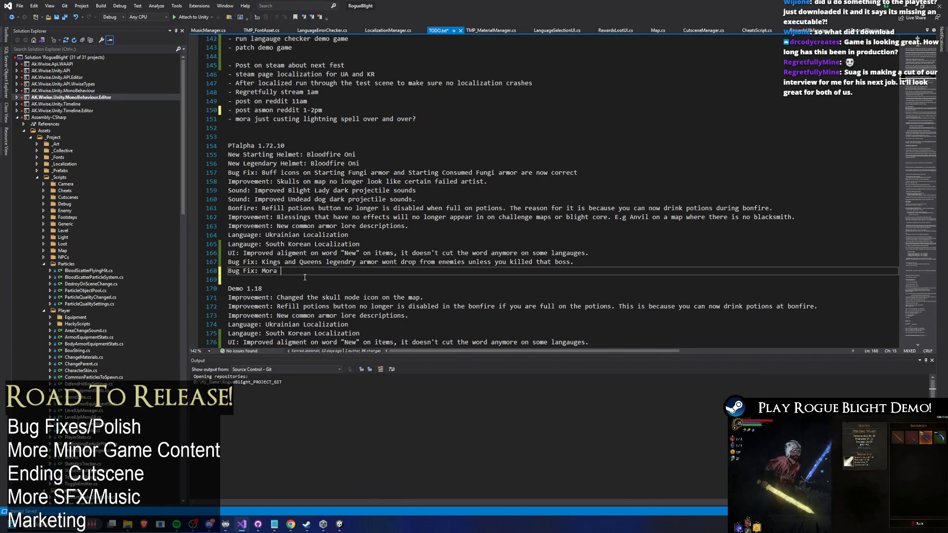
key(BackSpace)
text('s NPC figh)
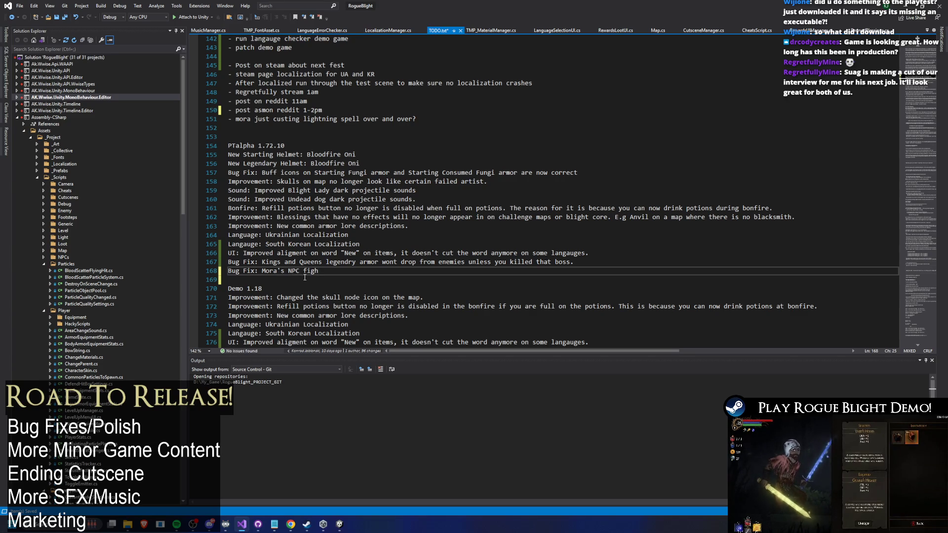
text(t wi)
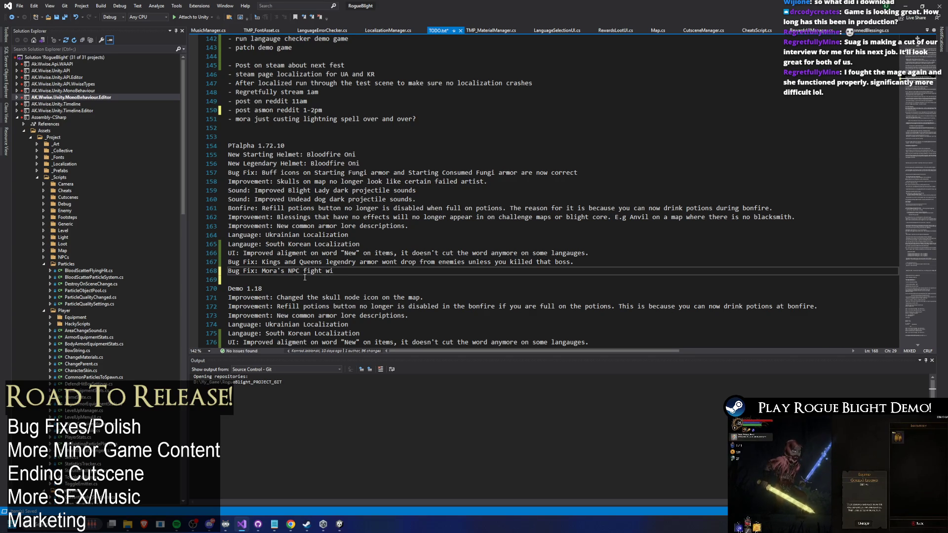
key(BackSpace)
key(BackSpace)
key(BackSpace)
key(BackSpace)
key(BackSpace)
text(will no longer spa)
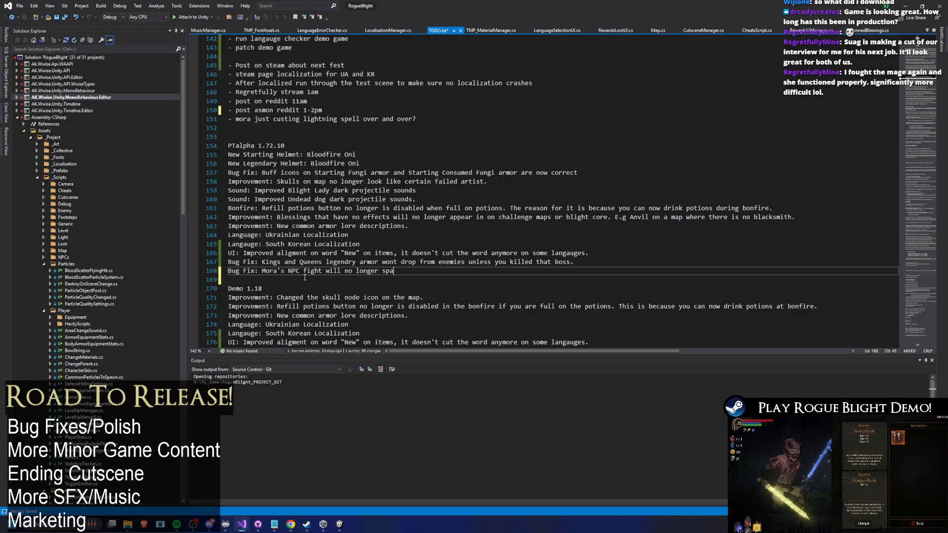
text(m lightning sp)
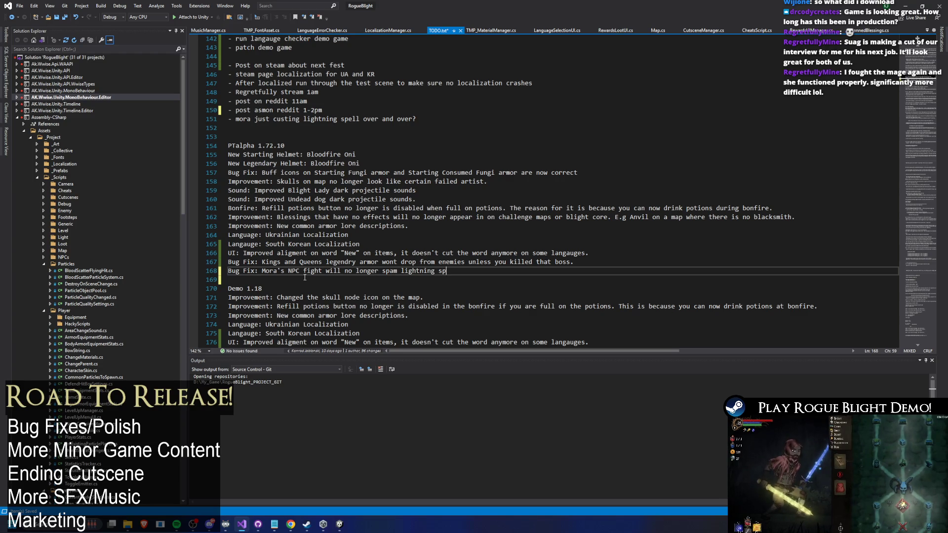
text(ell.)
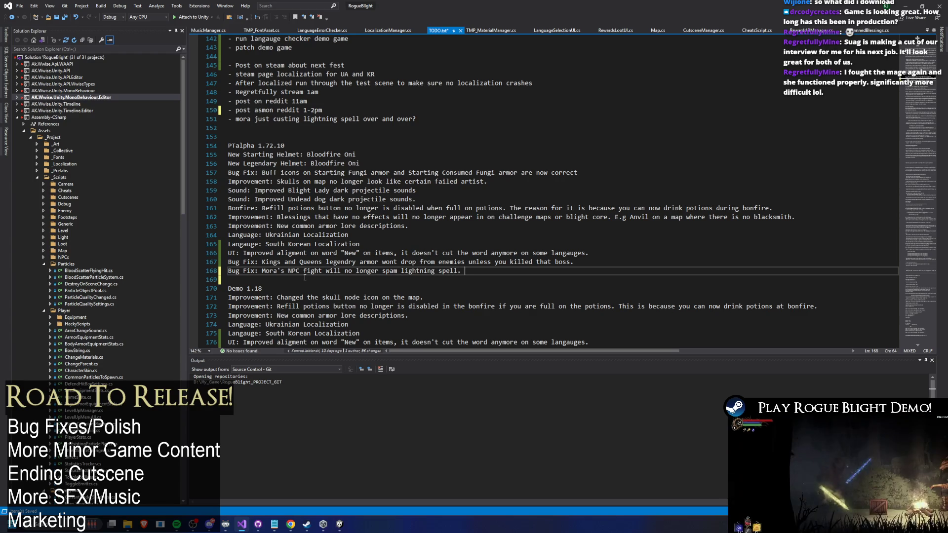
key(ctrl+s)
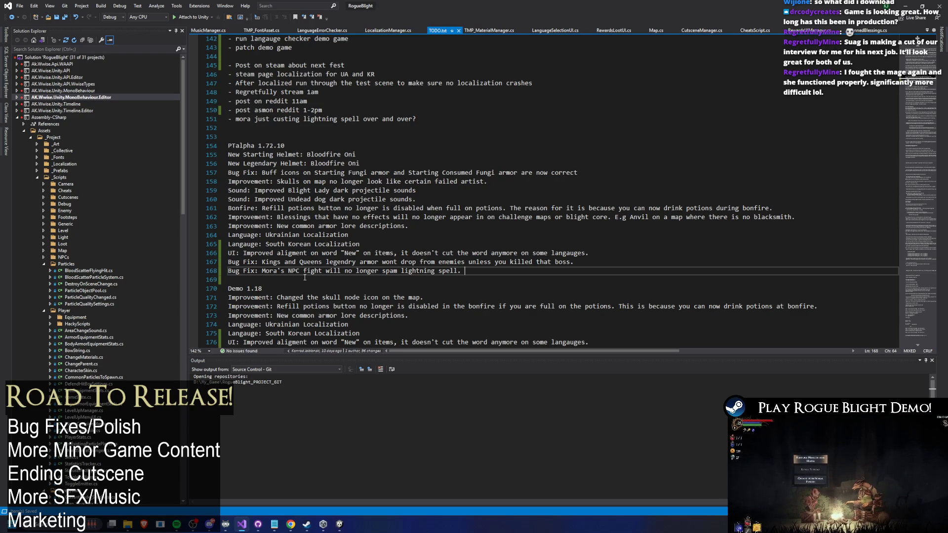
Remove the trailing space after 'spell.', save again, and select the PTalpha 1.72.10 entries
scroll(353, 230, down, 1)
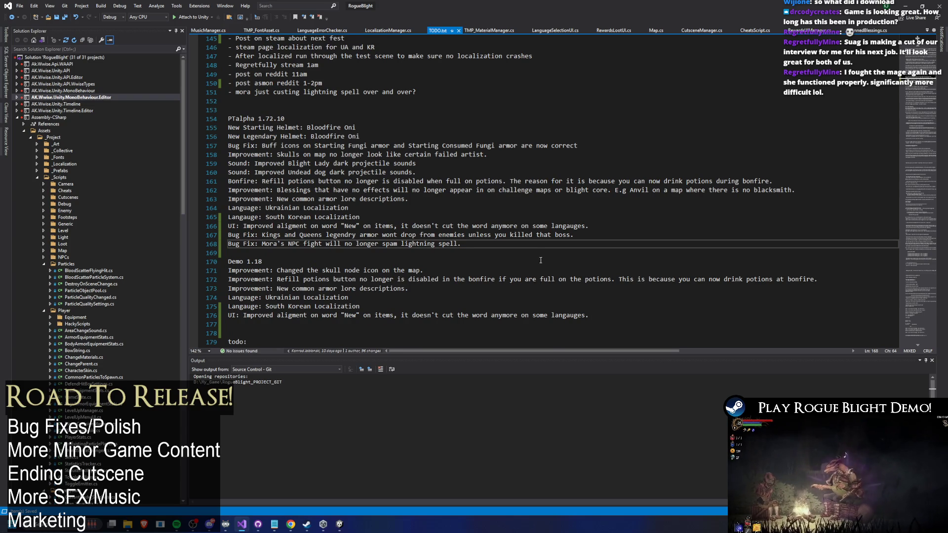
key(BackSpace)
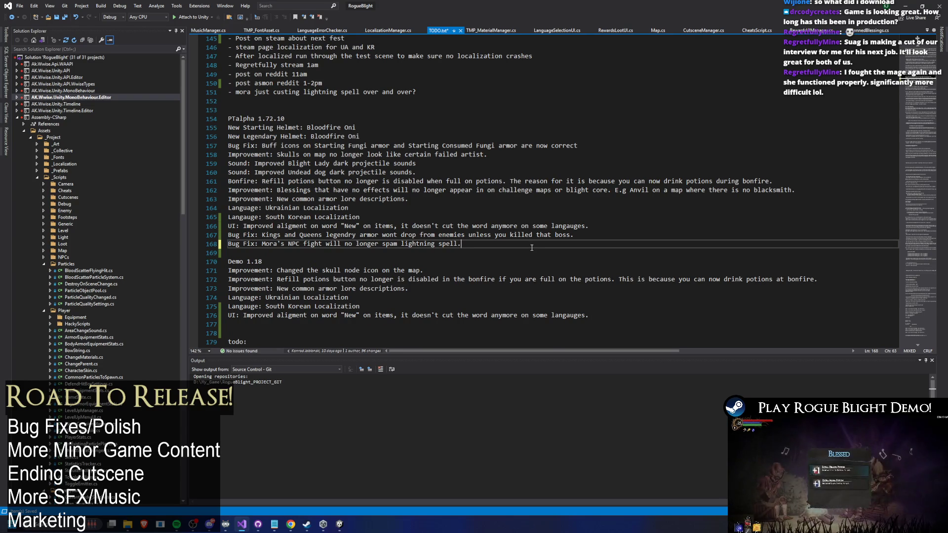
key(ctrl+s)
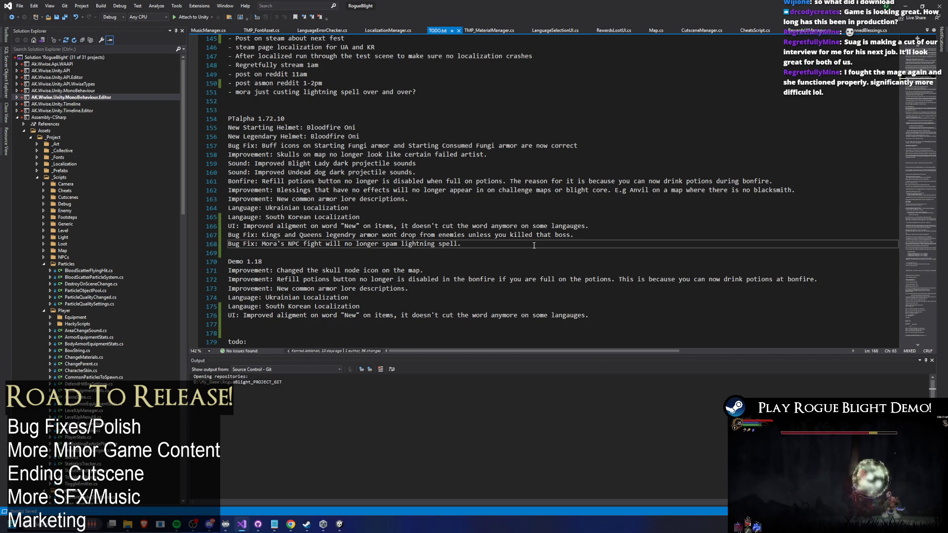
mouse_move(240, 127)
mouse_down()
mouse_move(359, 137)
mouse_move(534, 240)
mouse_up()
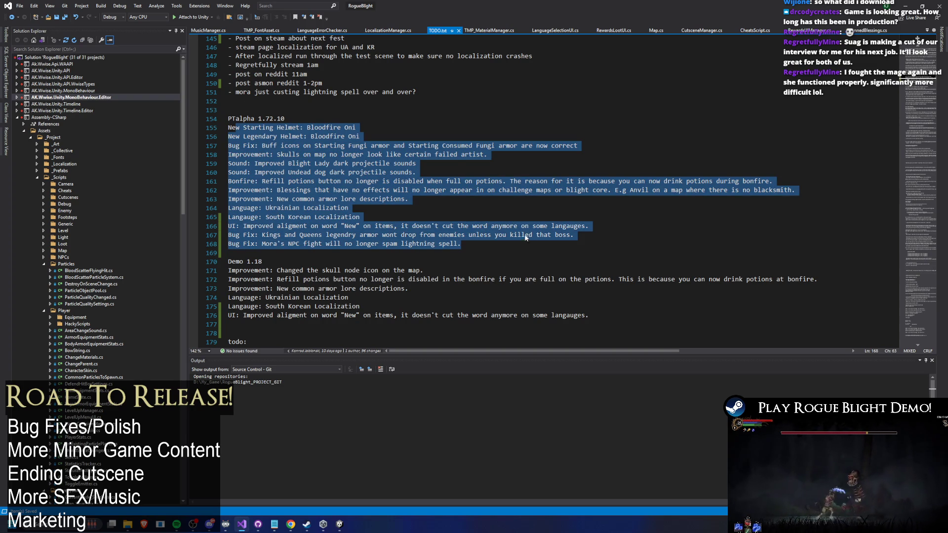
Move the Fungi armor 'Bug Fix: Buff icons' line to just after the UI alignment entry
click(292, 155)
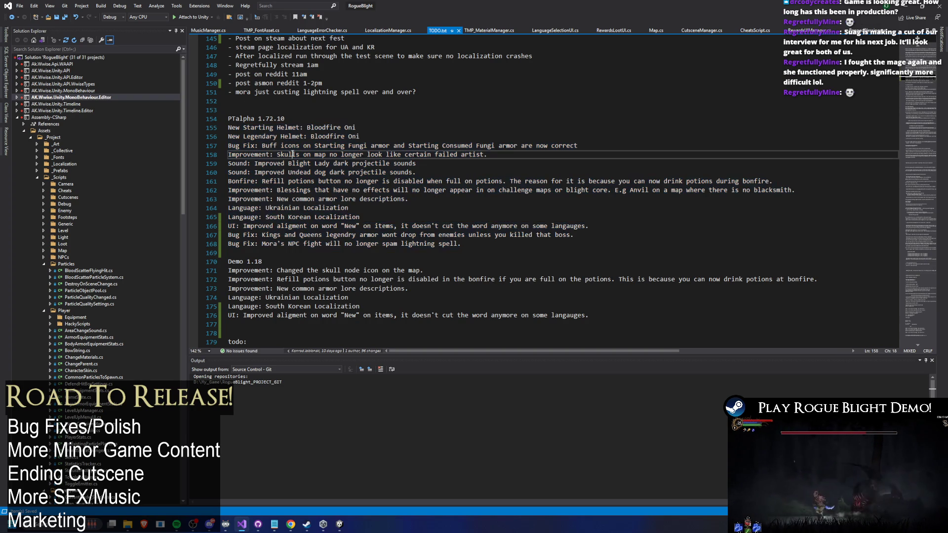
drag(624, 145, 227, 146)
key(ctrl+c)
key(BackSpace)
click(388, 217)
click(622, 226)
key(Return)
key(ctrl+v)
Remove the emptied line 157 so the Skulls improvement moves up, then return to Unity
click(297, 154)
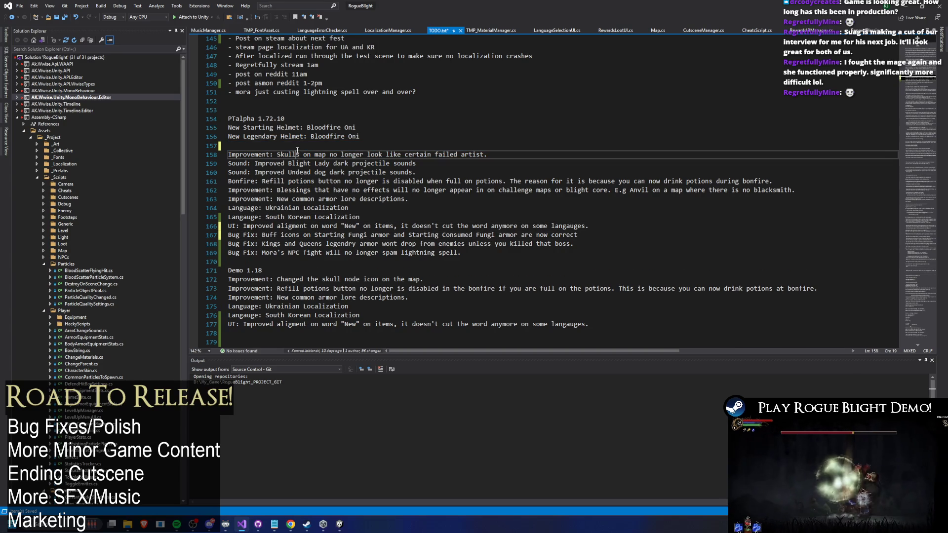
key(Up)
key(Delete)
click(509, 147)
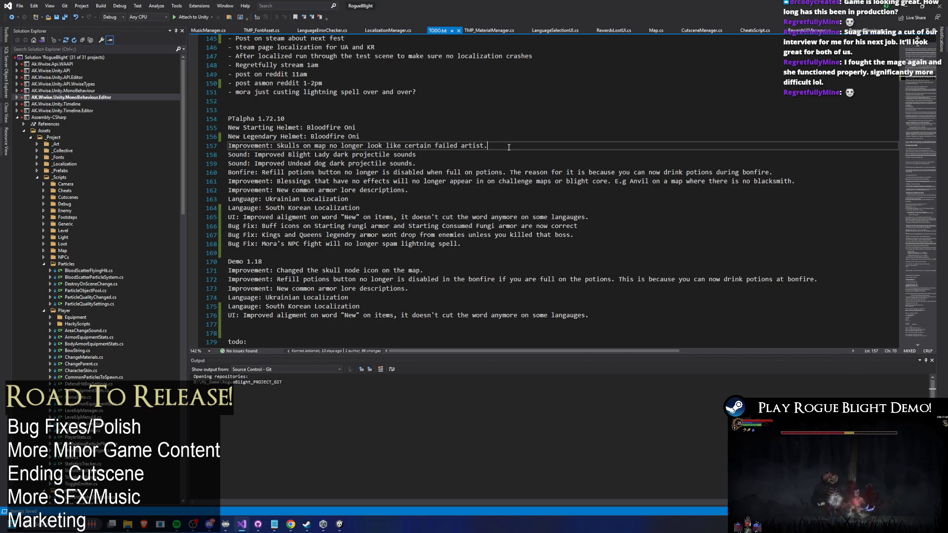
scroll(504, 157, up, 6)
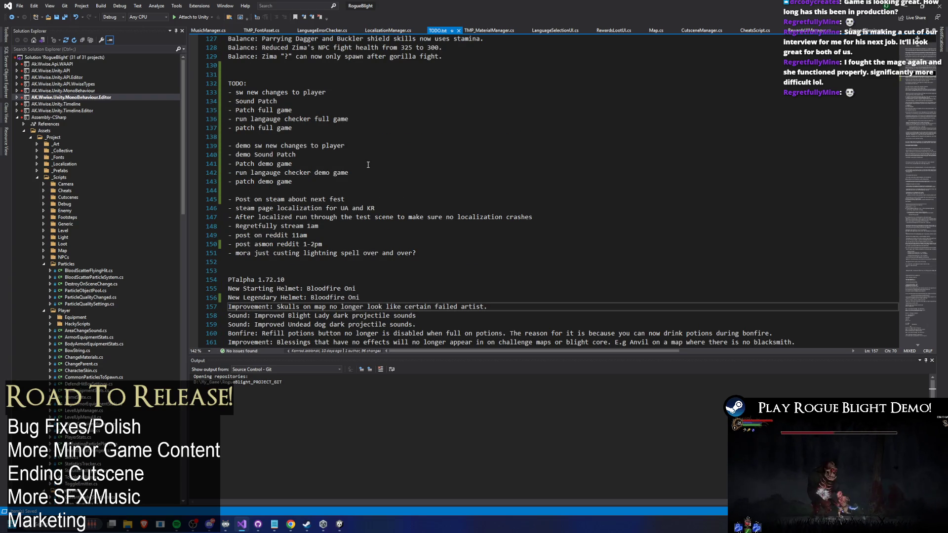
key(alt+Tab)
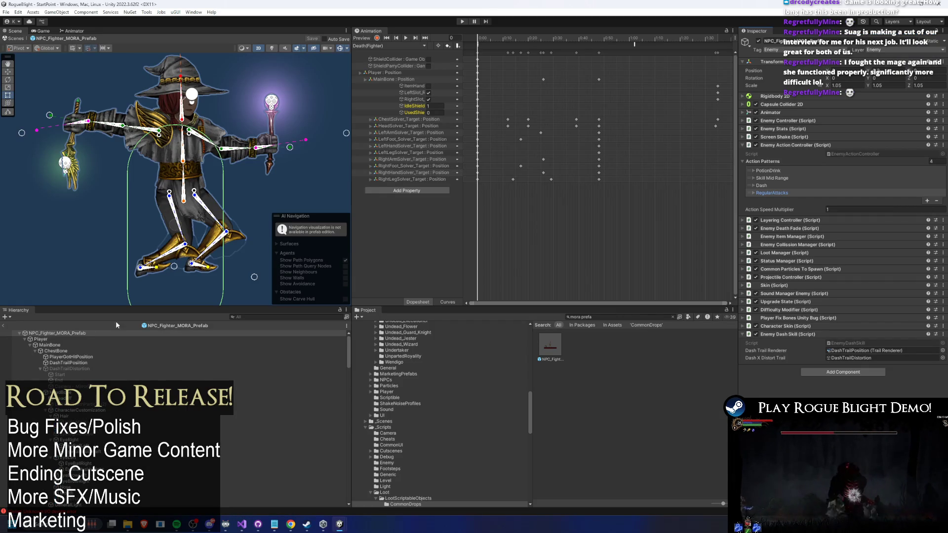
Leave the Mora prefab, switch to the demo project, and show its Assets folder in maximized File Explorer
click(4, 327)
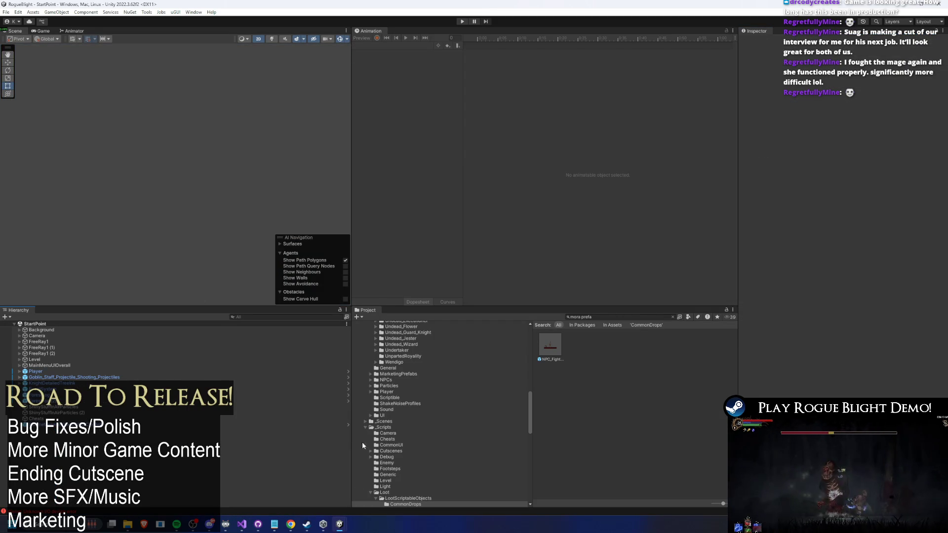
mouse_move(343, 527)
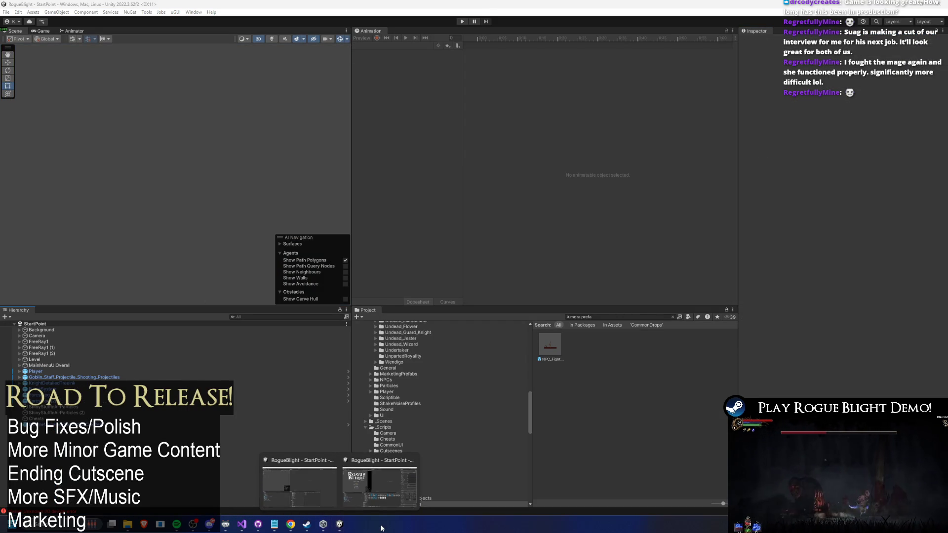
click(380, 485)
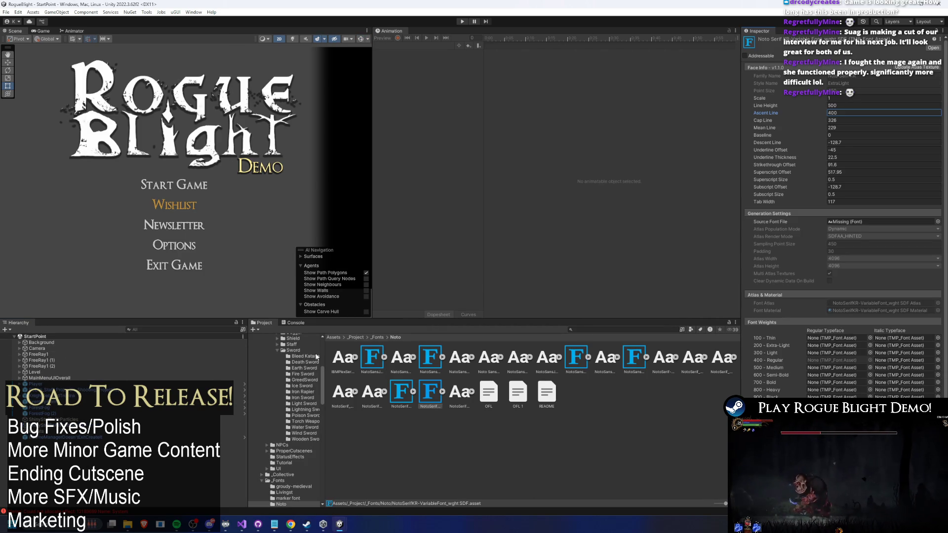
scroll(277, 362, up, 5)
right_click(270, 366)
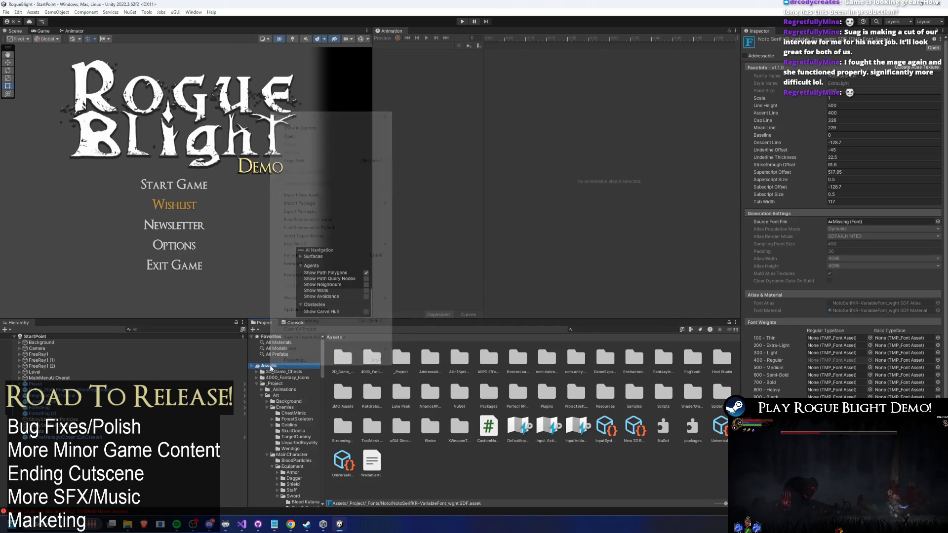
click(376, 129)
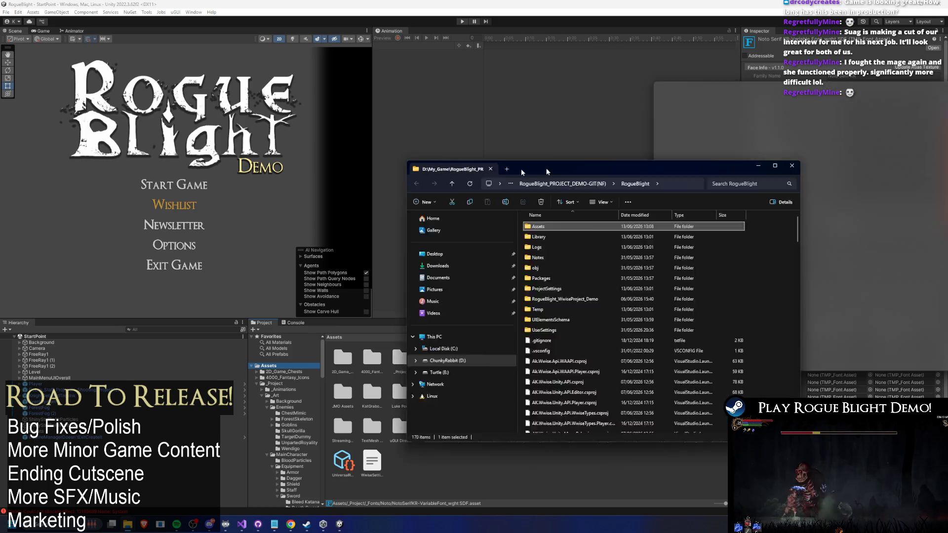
double_click(521, 169)
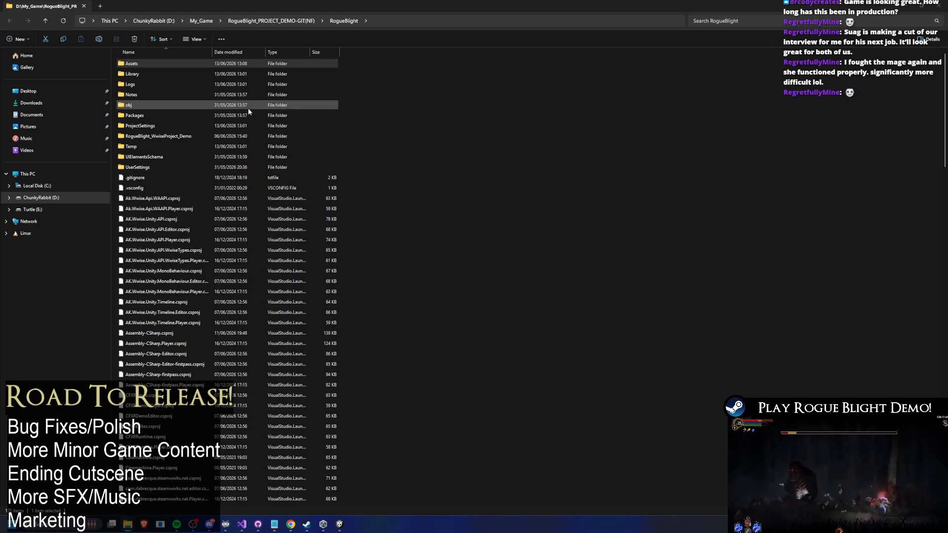
Delete RogueBlight_WwiseProject_Demo and paste the DEMO 6.11.26 files into RogueBlight, then return to Visual Studio
click(149, 139)
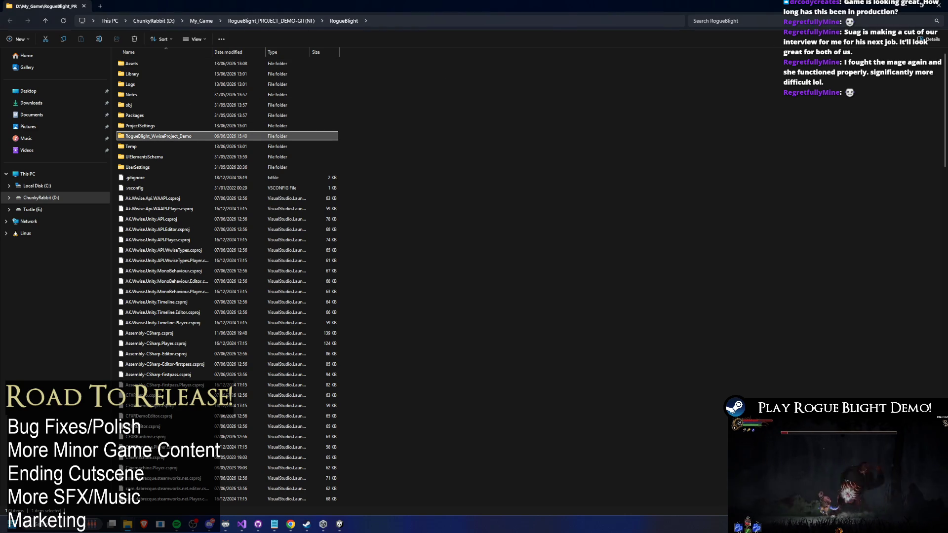
key(Delete)
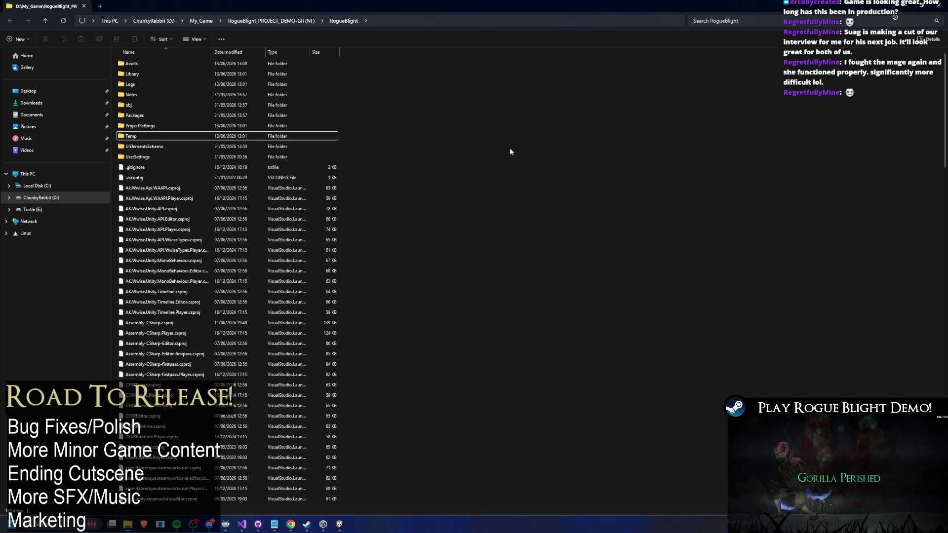
key(ctrl+v)
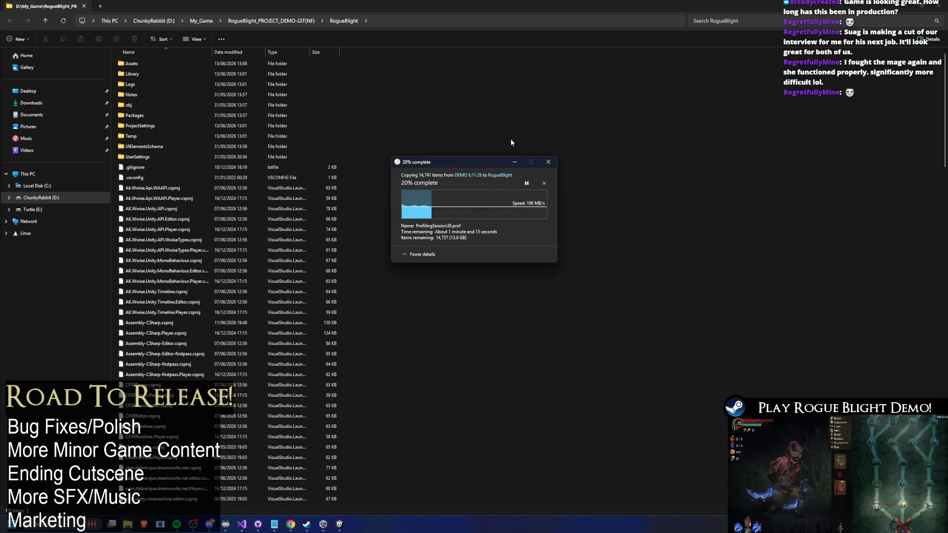
key(alt+Tab)
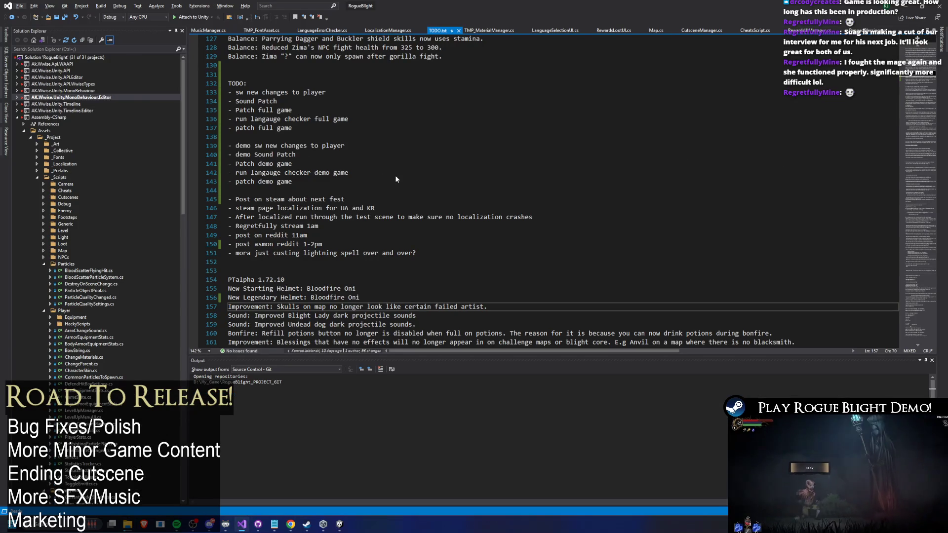
Add 'Sound: Improved loading of the sound during start up of the game. Especially on steamdeck.' under PTalpha 1.72.10
click(372, 129)
scroll(365, 158, up, 10)
scroll(361, 198, down, 17)
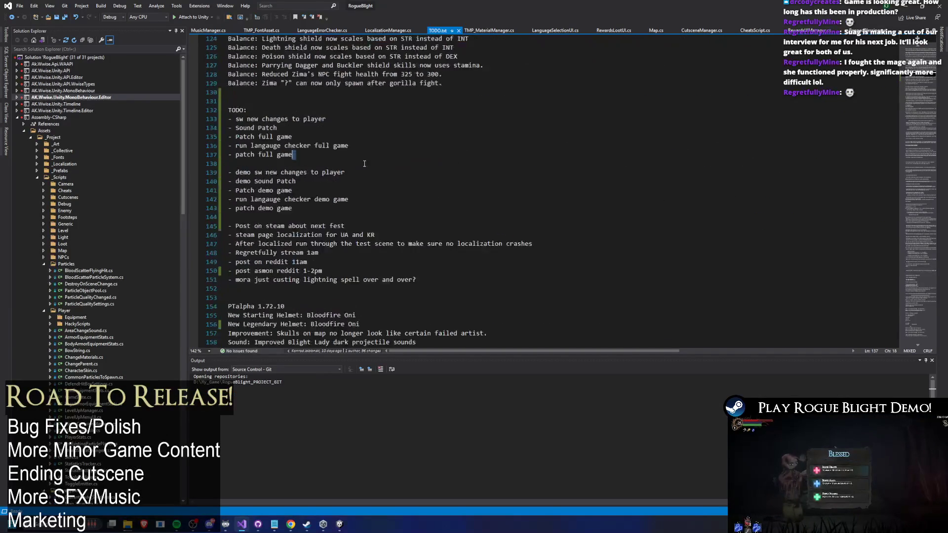
click(353, 227)
key(Return)
key(Up)
text(Sound: N)
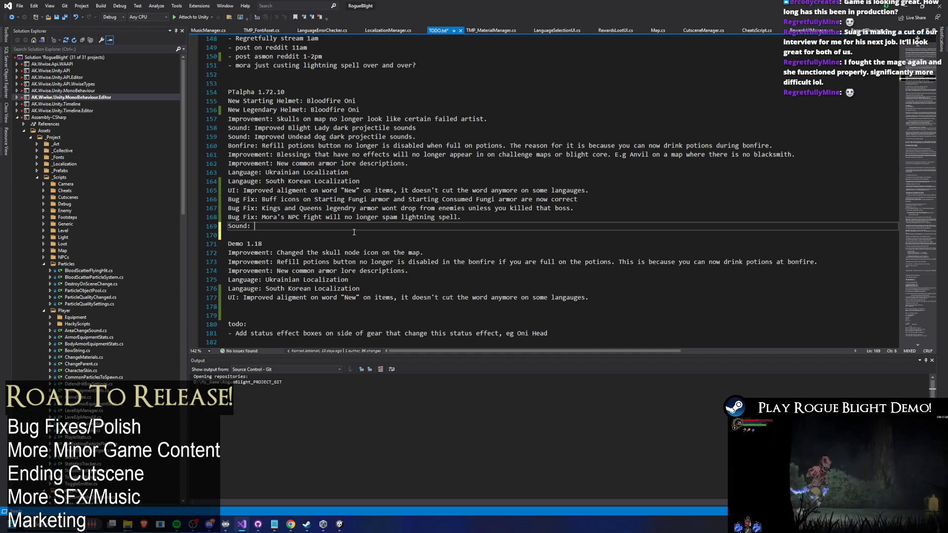
key(BackSpace)
text(Improved loading of the son)
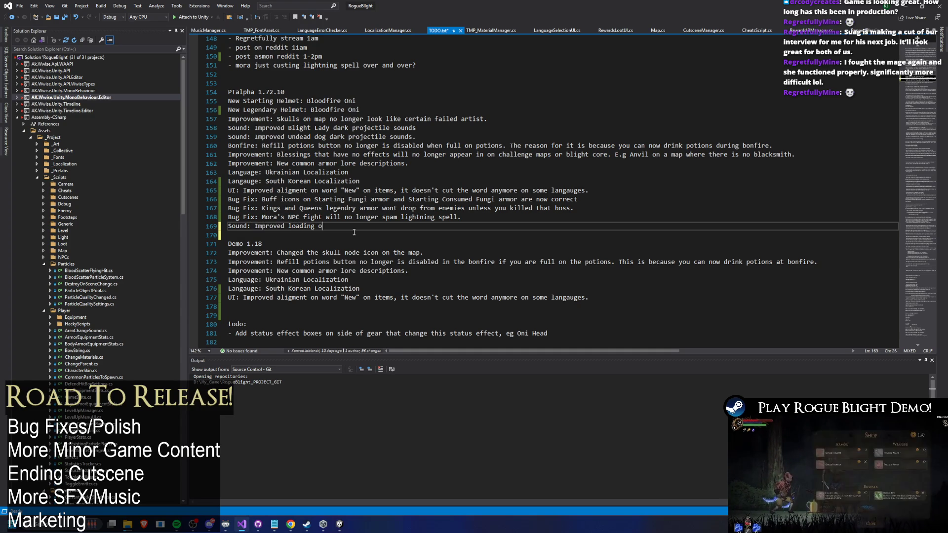
text(und )
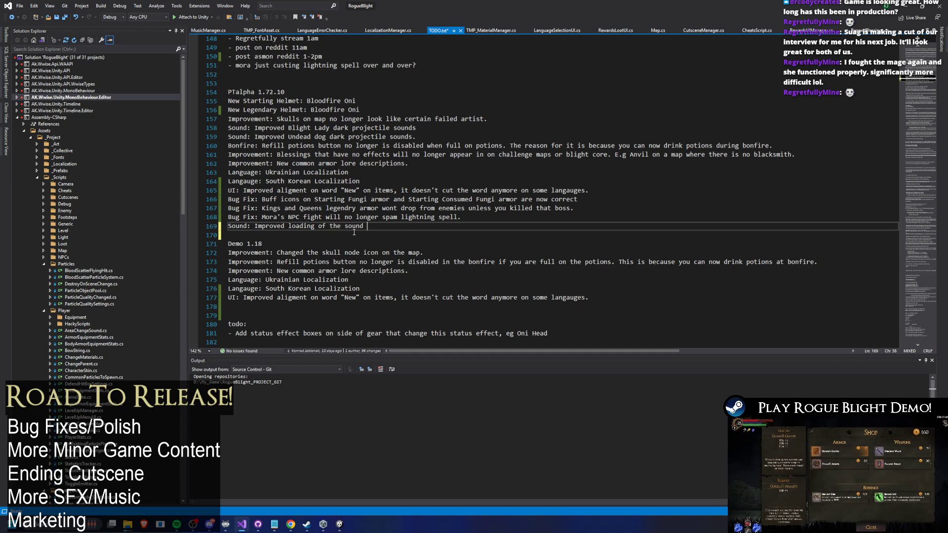
text(during staru p)
key(BackSpace)
key(BackSpace)
key(BackSpace)
text(up of the game,)
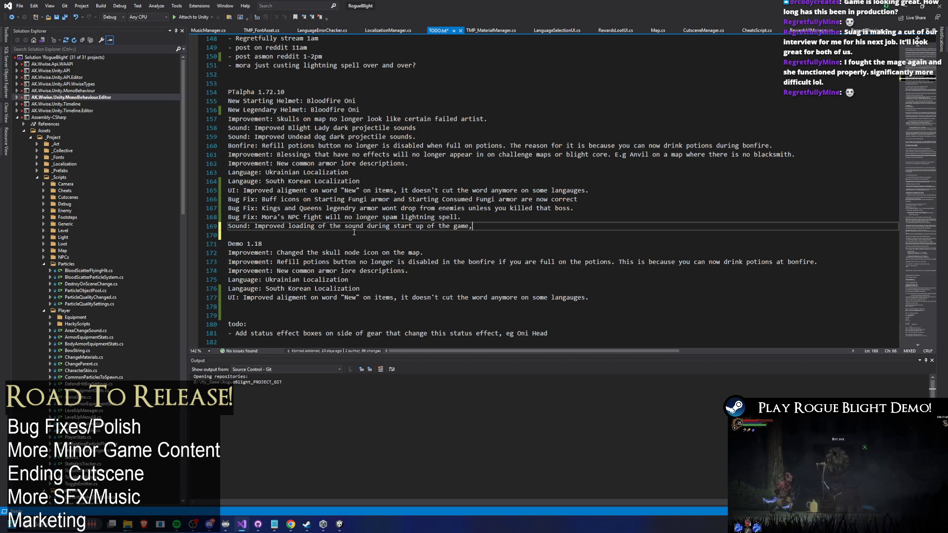
key(BackSpace)
text(. Espe)
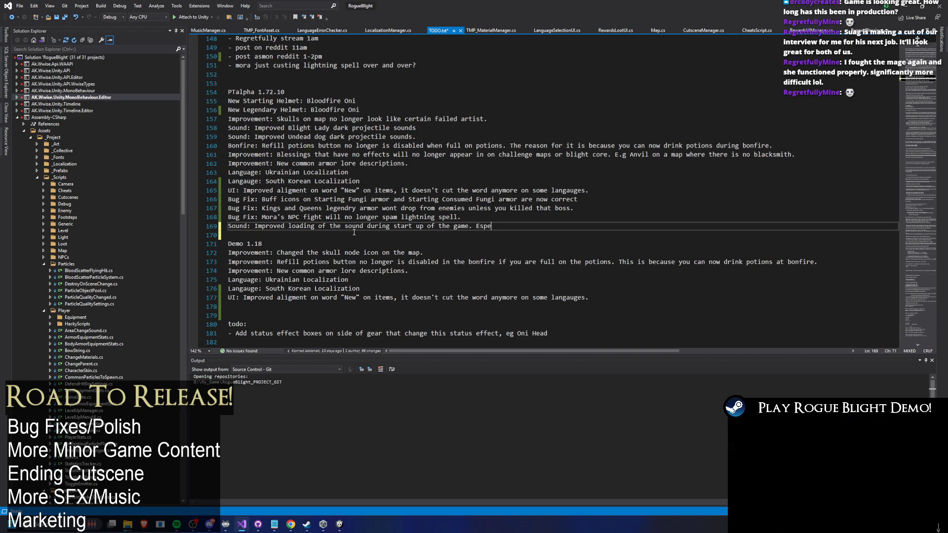
text(cially on steam)
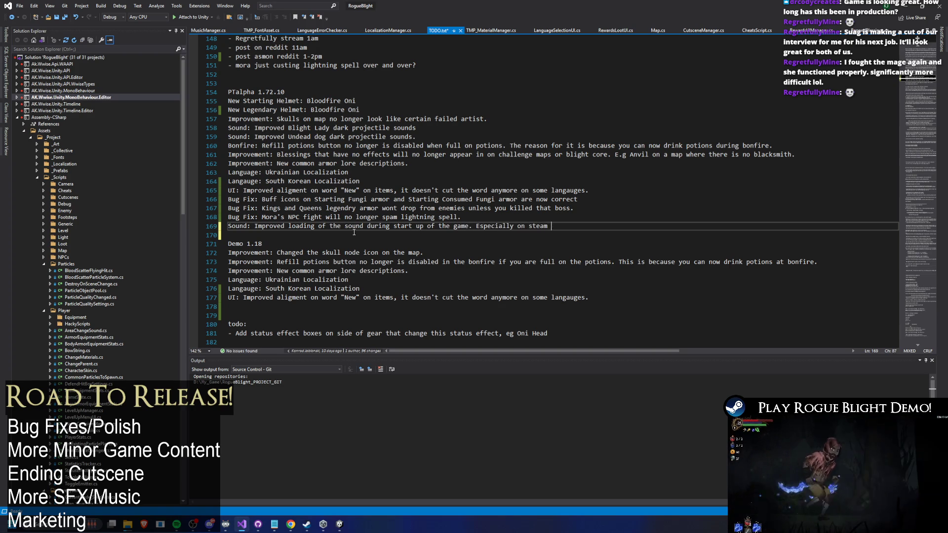
text(deck.)
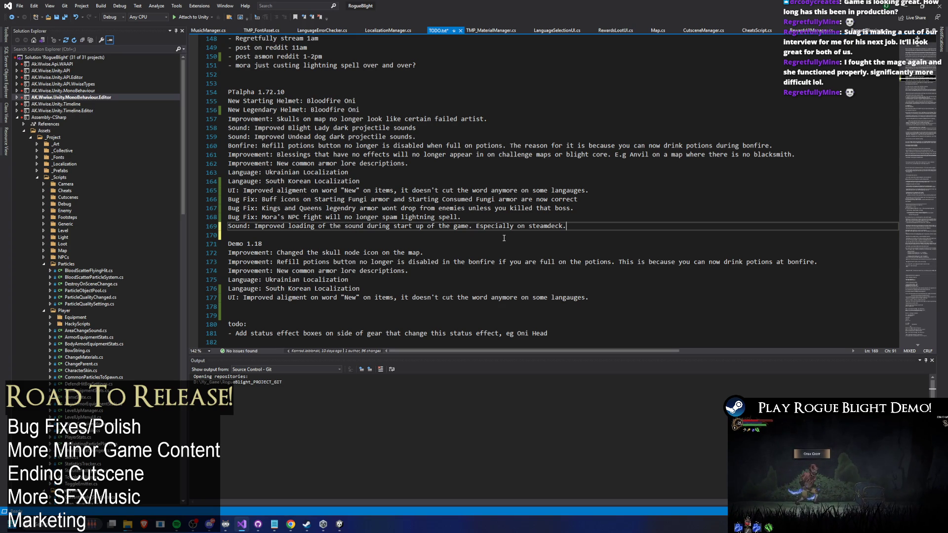
Copy the same Sound entry into the Demo 1.18 notes
drag(592, 239, 163, 226)
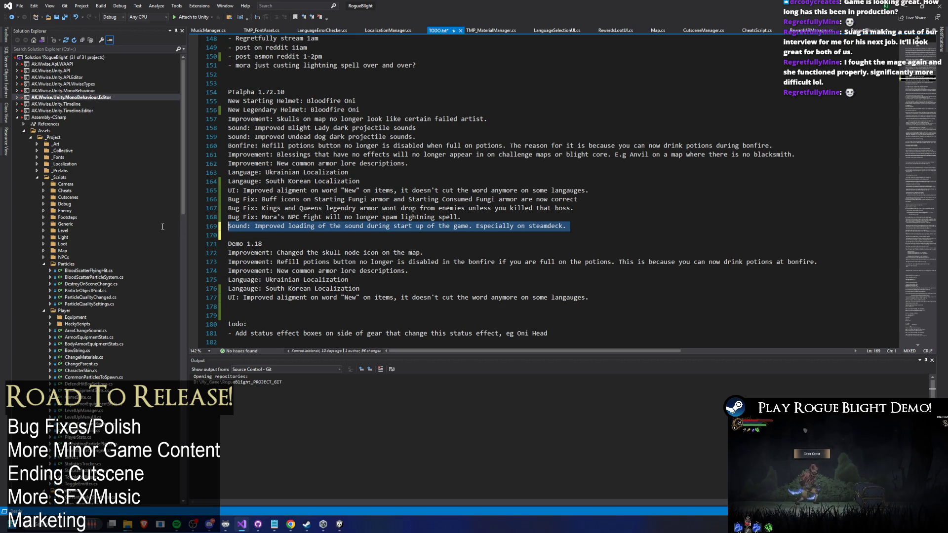
key(ctrl+c)
click(346, 307)
key(ctrl+v)
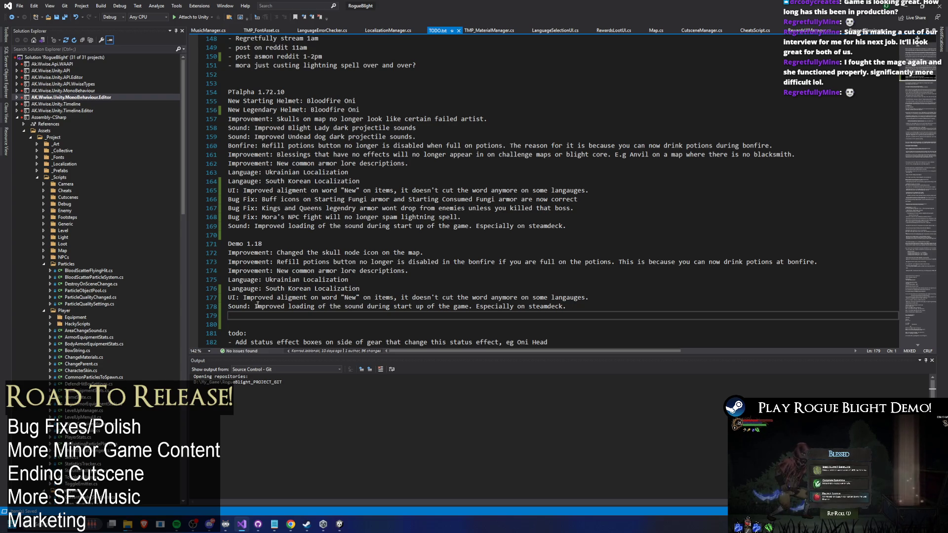
Reword the demo sound entry as an 'Improvement:' line and move it below the demo armor lore line
drag(253, 307, 217, 310)
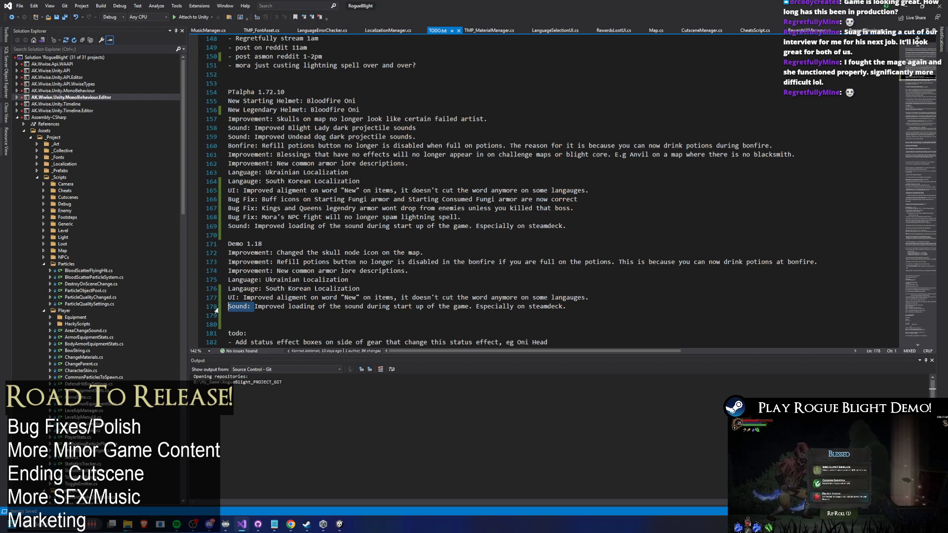
double_click(257, 262)
double_click(241, 310)
key(ctrl+v)
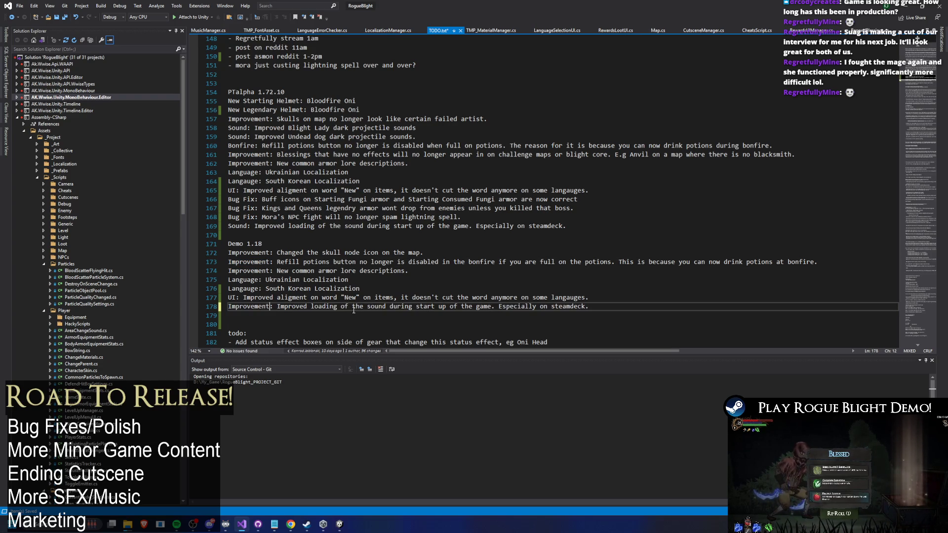
double_click(307, 307)
key(BackSpace)
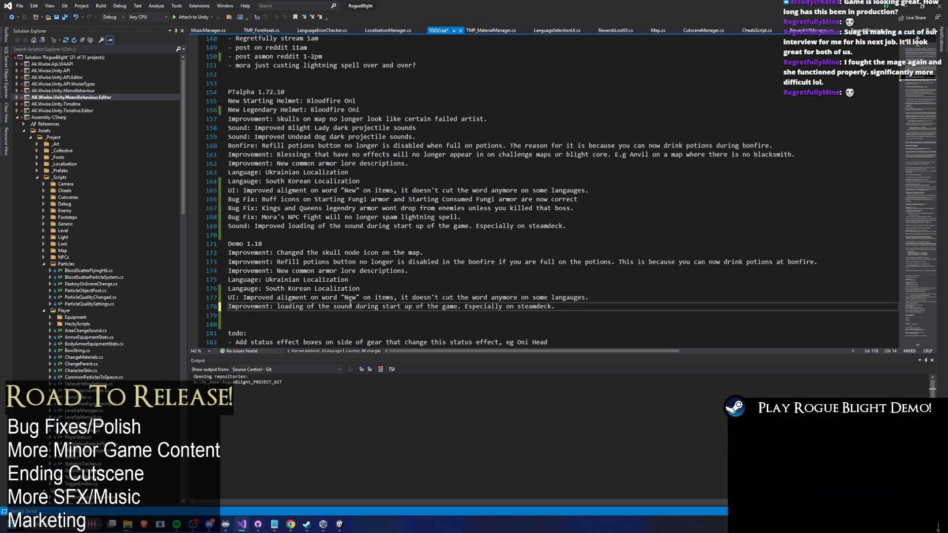
drag(594, 309, 228, 308)
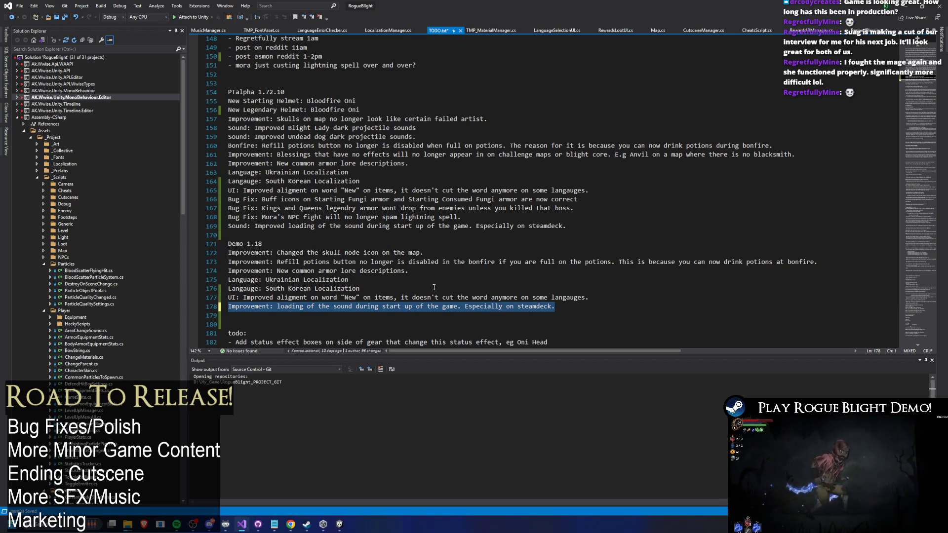
key(ctrl+x)
click(447, 272)
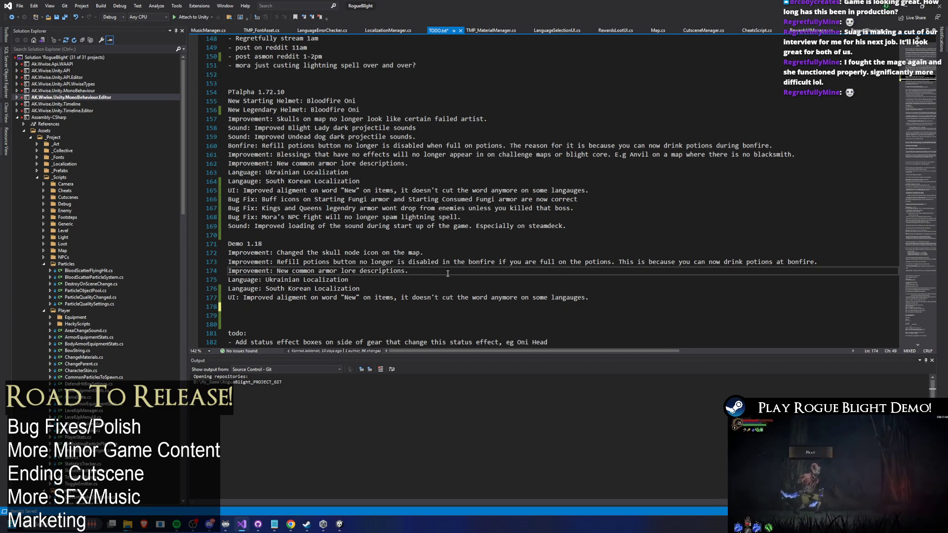
key(Return)
key(ctrl+v)
Replace the alpha sound line with the reworded Improvement entry and move it below the alpha armor lore line
key(shift+Home)
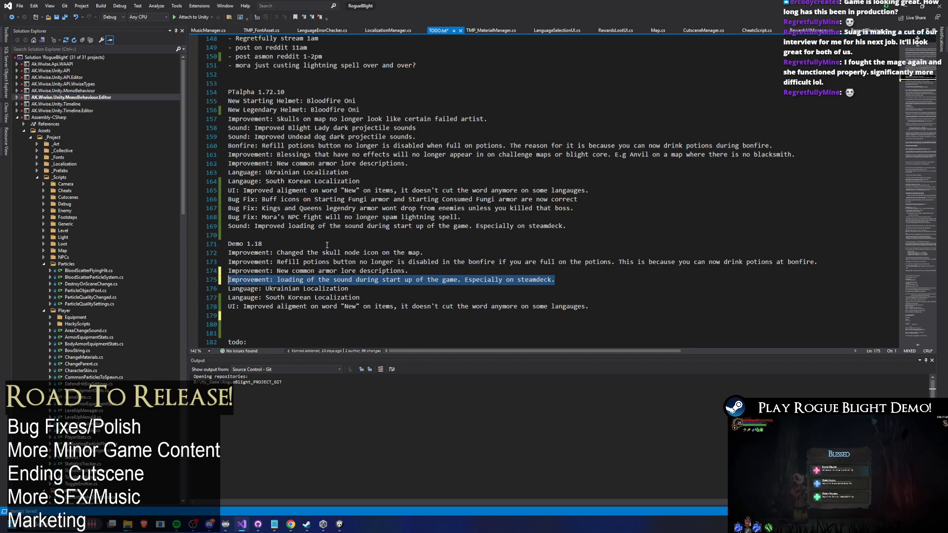
key(ctrl+c)
click(578, 228)
key(shift+Home)
key(ctrl+v)
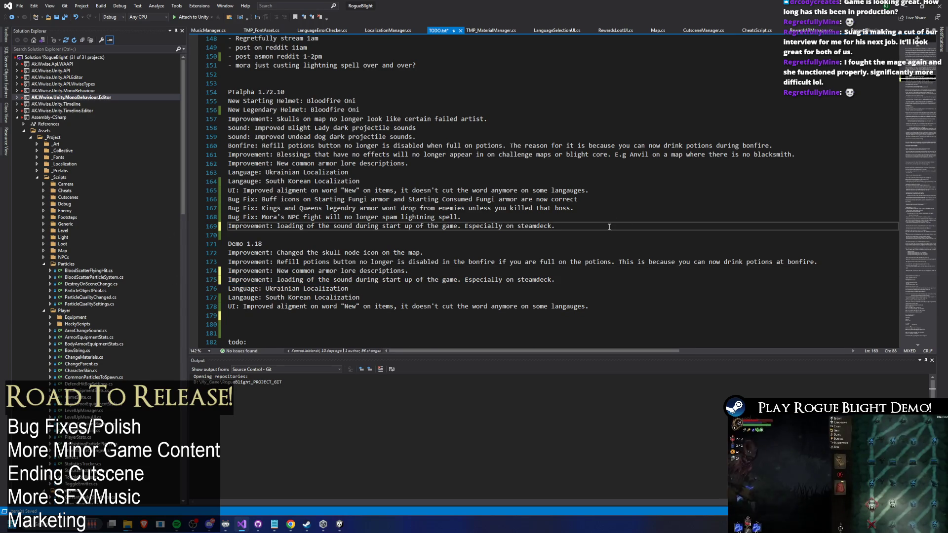
key(shift+Home)
key(ctrl+x)
click(457, 165)
key(Return)
key(ctrl+v)
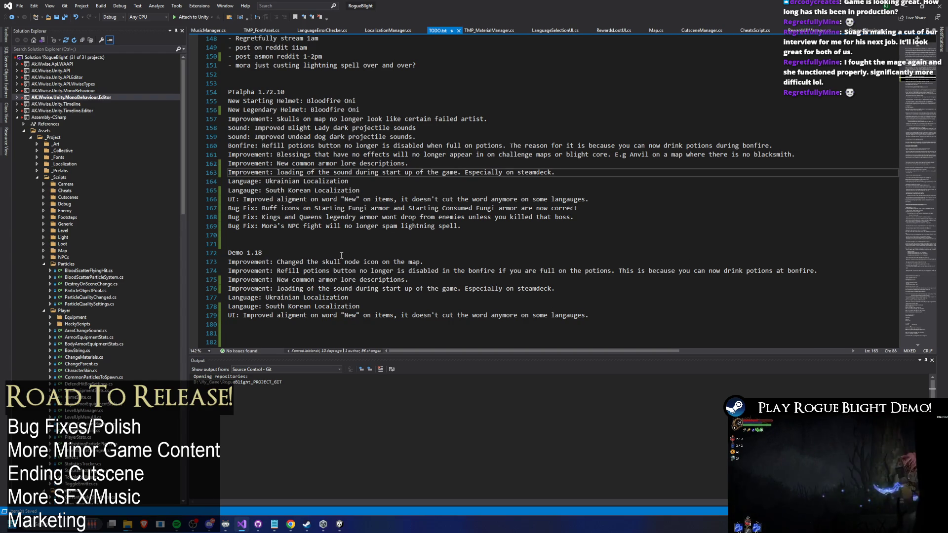
Start a new 'Sound:' line at the end of the Demo 1.18 notes, then bring up the Sound Notes spreadsheet
click(275, 325)
text(S)
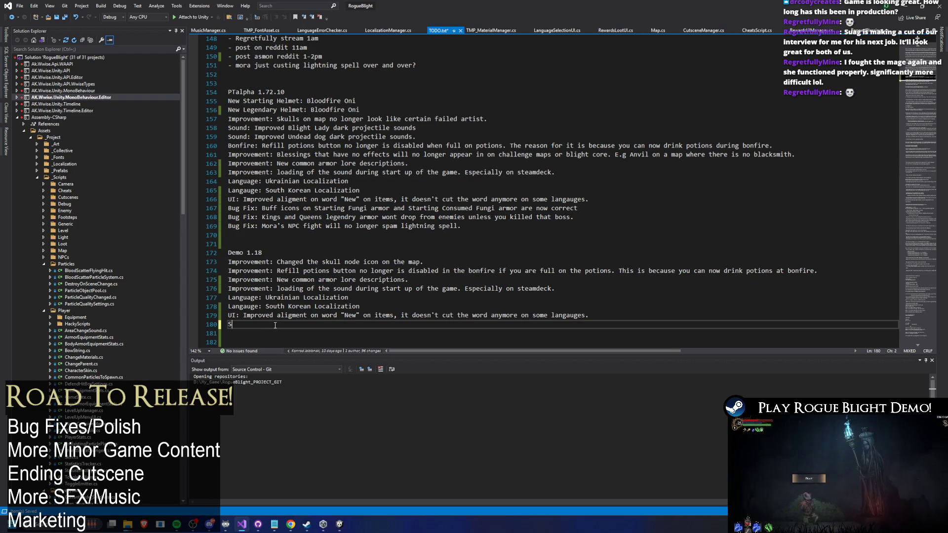
text(ound:)
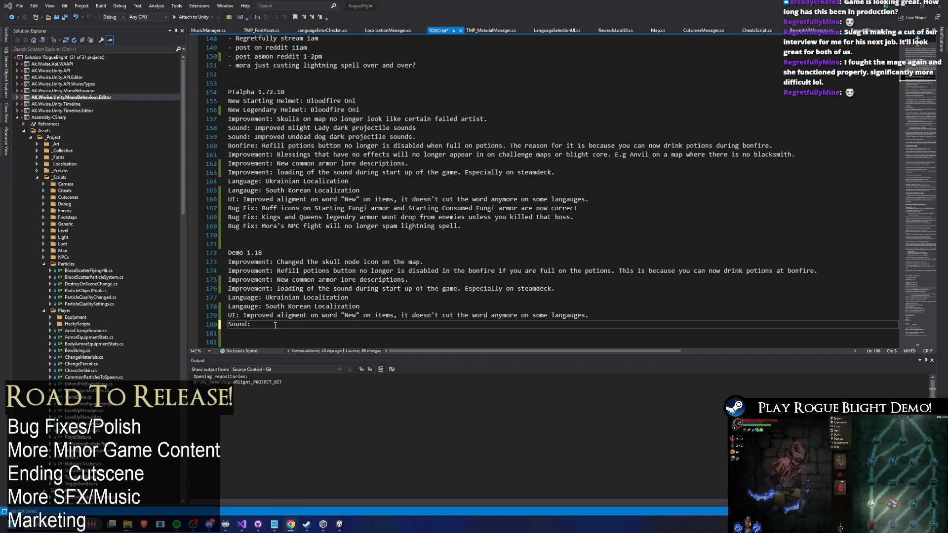
key(alt+Tab)
drag(309, 59, 249, 78)
Turn on Dark Reader dark mode for the spreadsheet and maximize the browser window
click(377, 91)
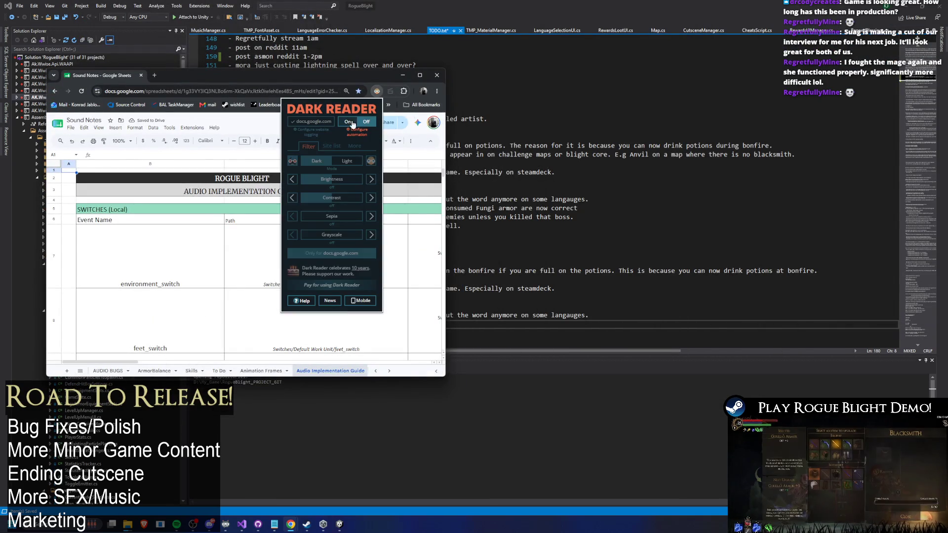
click(352, 122)
click(420, 75)
scroll(335, 401, down, 5)
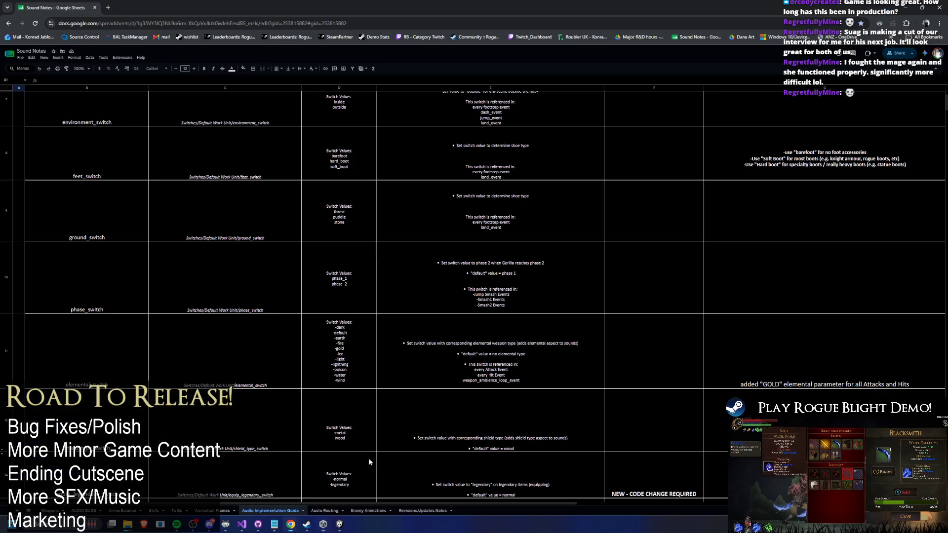
Browse through the sheet tabs to the To Do sheet and zoom in twice to read it
click(325, 510)
click(365, 511)
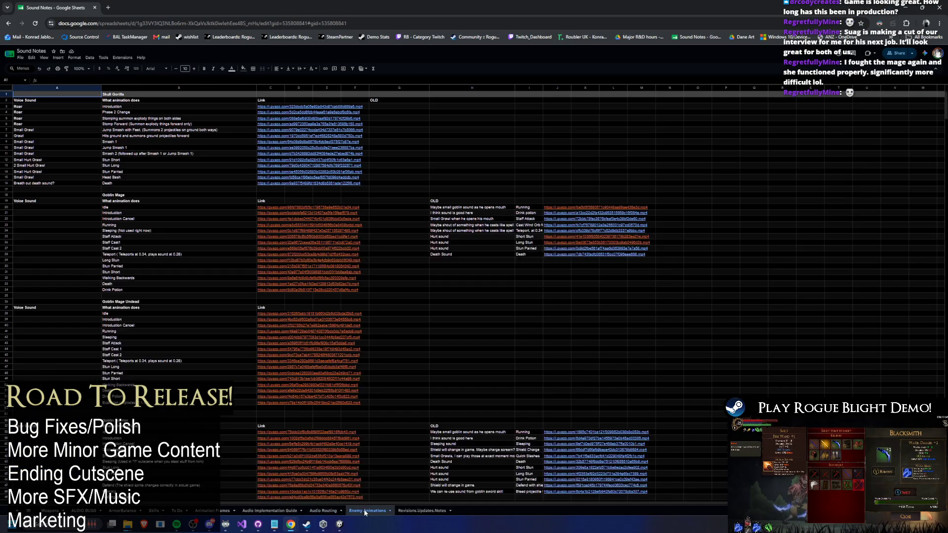
click(421, 510)
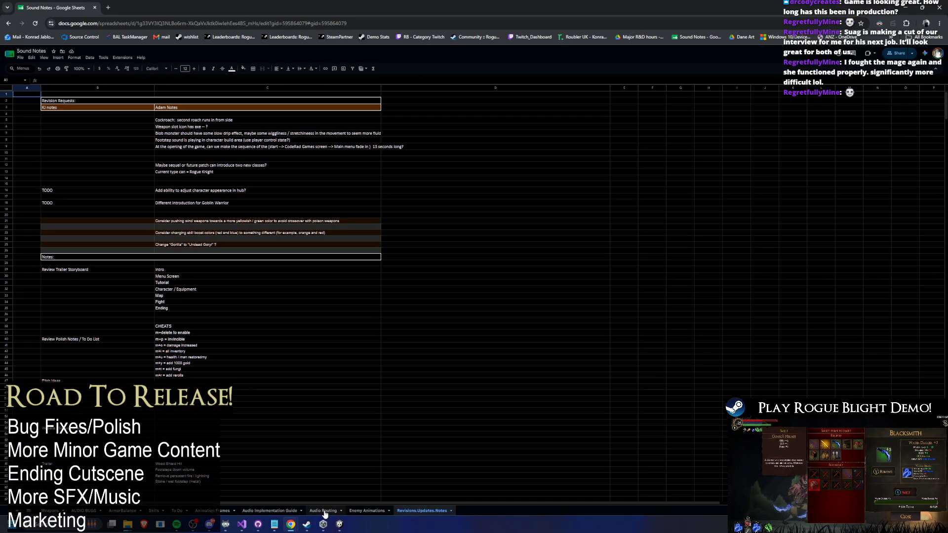
click(98, 513)
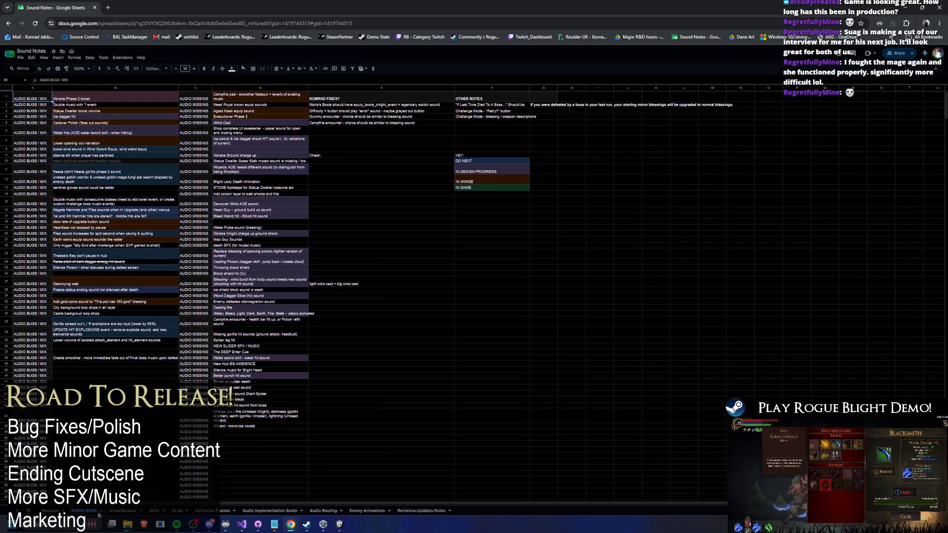
click(42, 512)
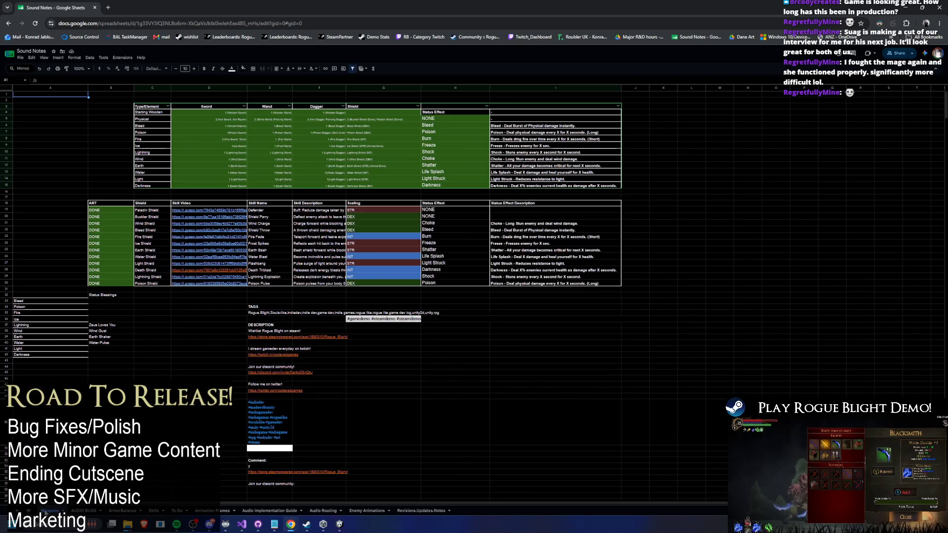
click(115, 514)
click(160, 514)
click(177, 513)
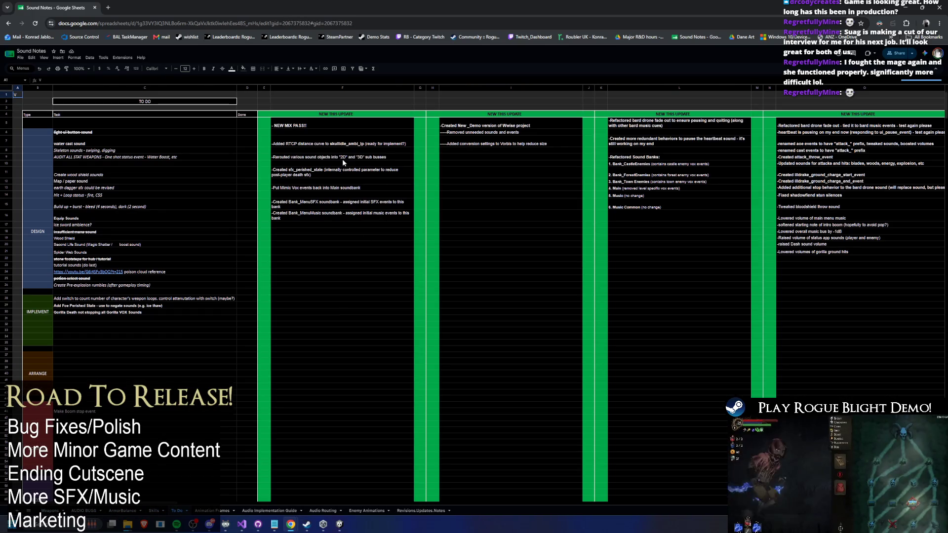
key(ctrl+plus)
key(ctrl+plus)
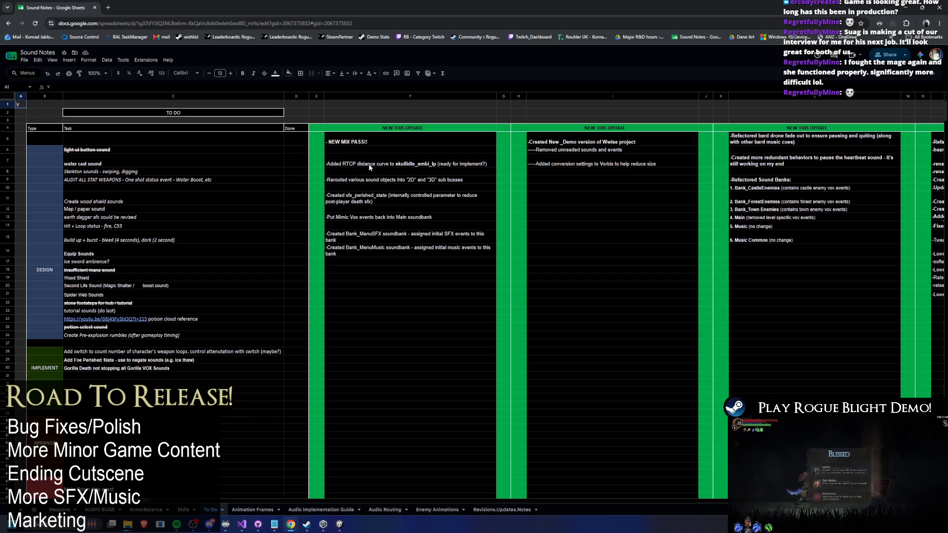
key(ctrl+plus)
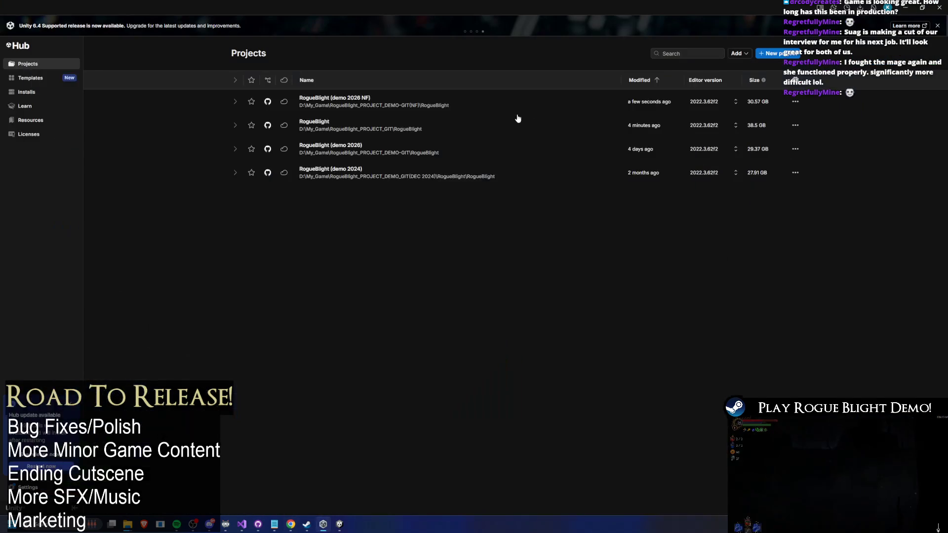
Log 'Bug Fix: Mimic will now have Voice SFX outside of the forest levels.' under PTalpha 1.72.10 and save
key(alt+Tab)
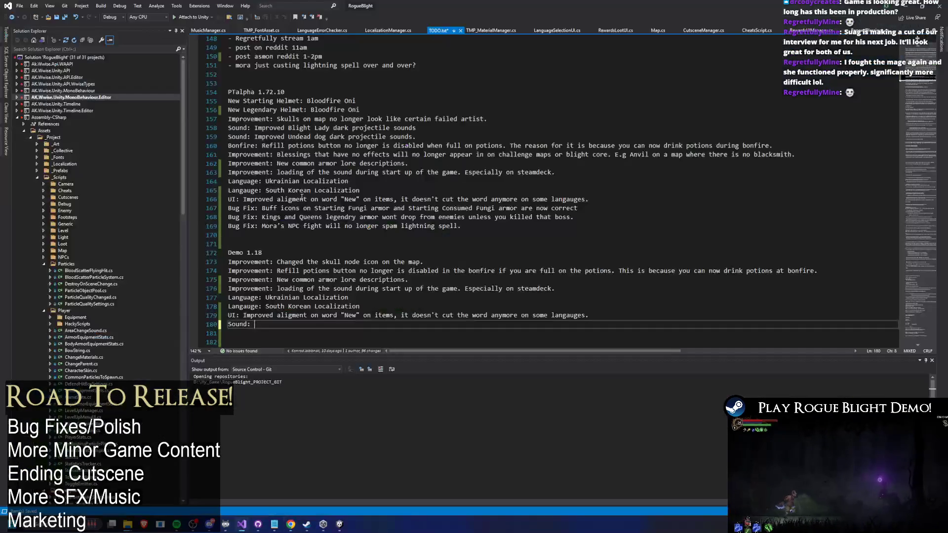
click(284, 252)
key(Up)
key(Up)
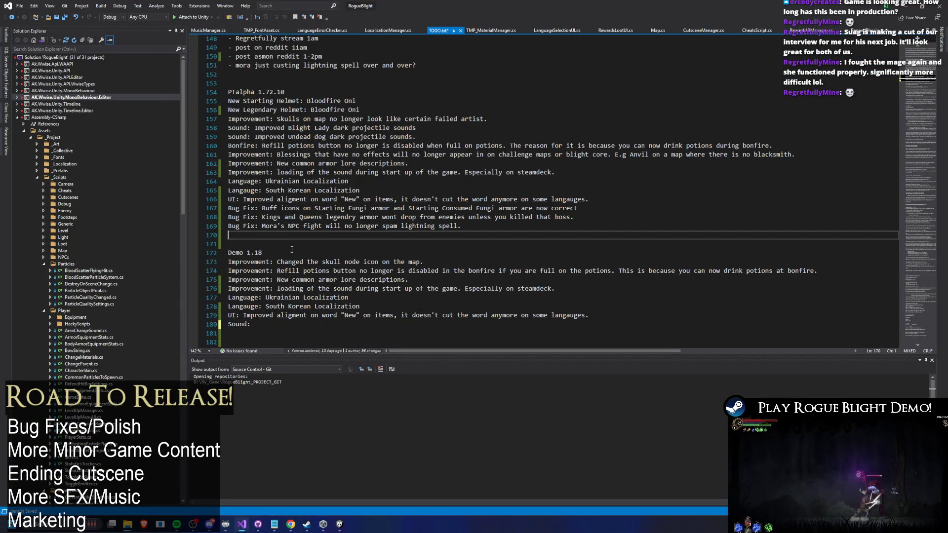
text(NB)
text(Bug F)
text(ix: M)
text(imic will no)
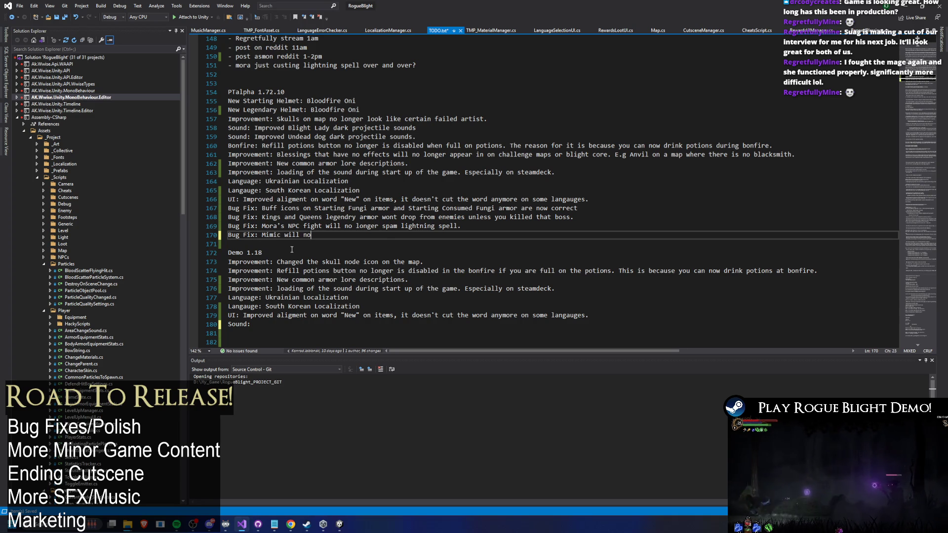
text(w have Voice S)
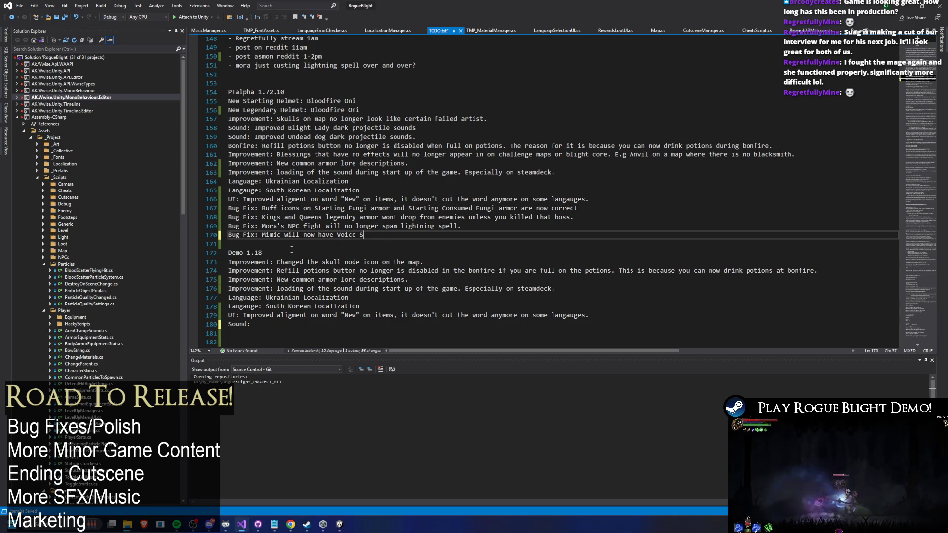
text(FX )
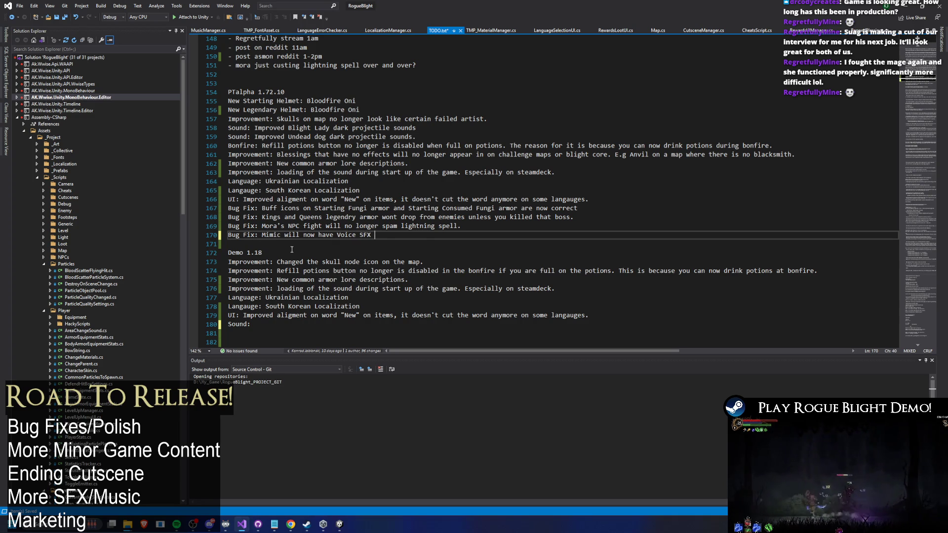
text(outside of the )
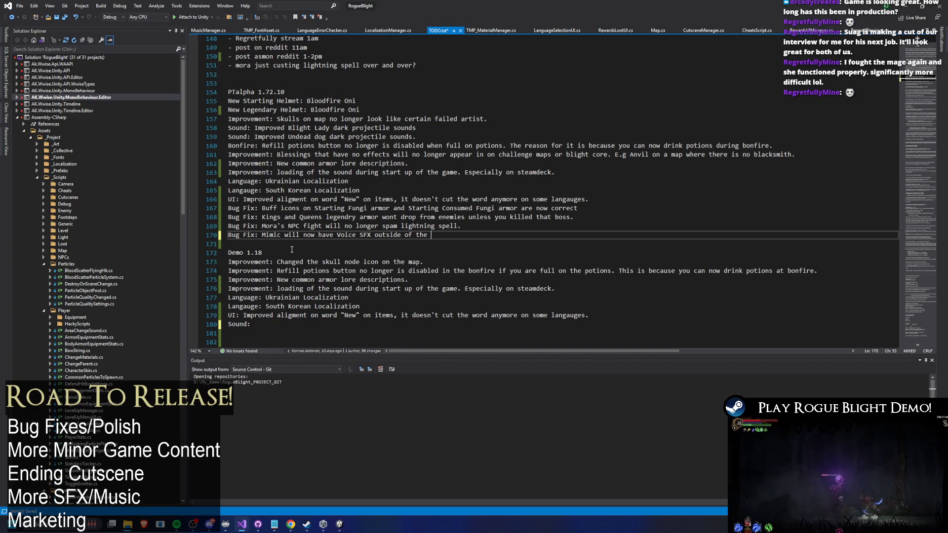
text(forest levels.)
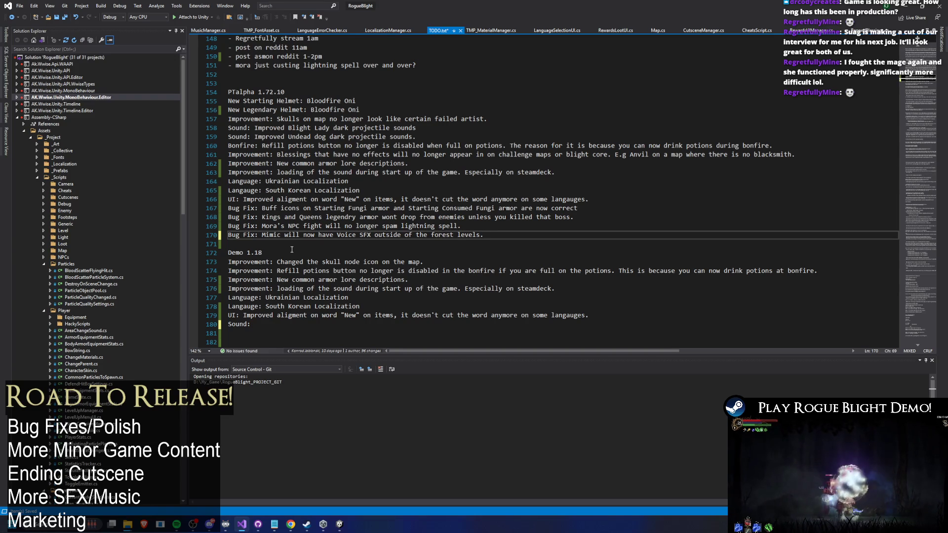
key(ctrl+s)
key(alt+Tab)
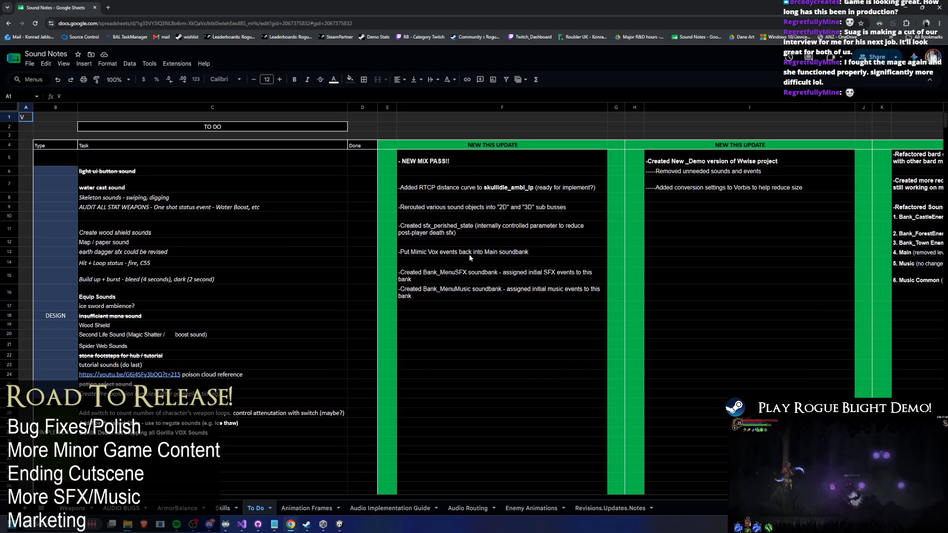
Open the sfx_perished_state note in F11, then begin 'Sound: New sound volume mix.' on changelog line 171
double_click(476, 236)
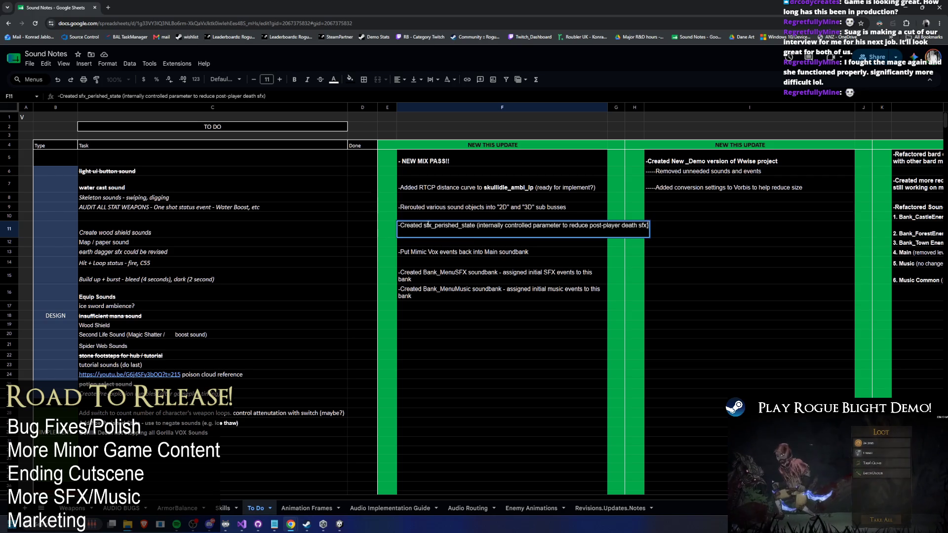
key(alt+Tab)
click(281, 245)
text(Sound: )
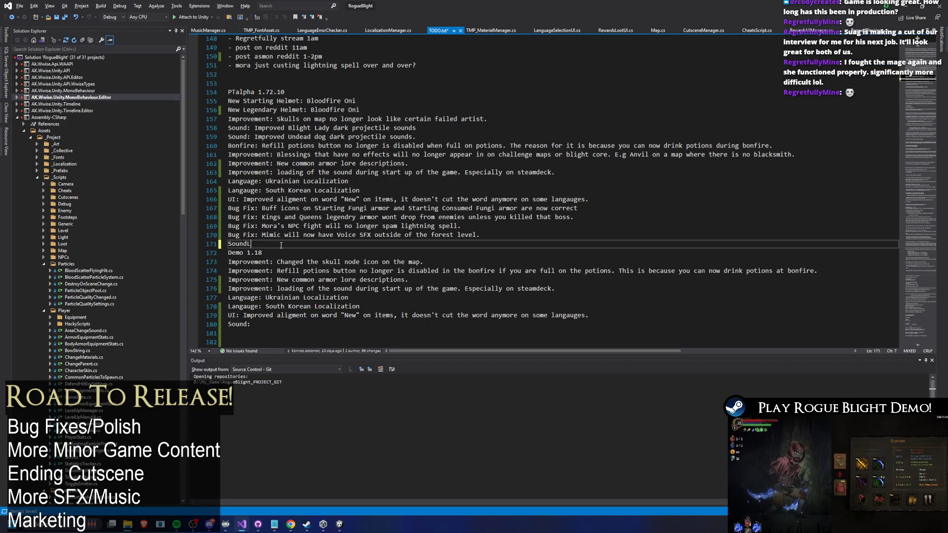
text(New soun)
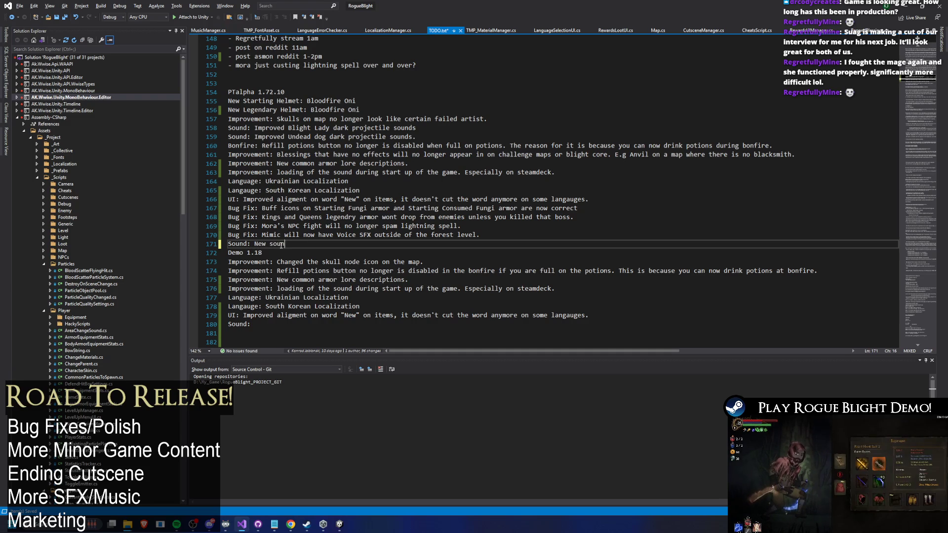
text(d volume mix.)
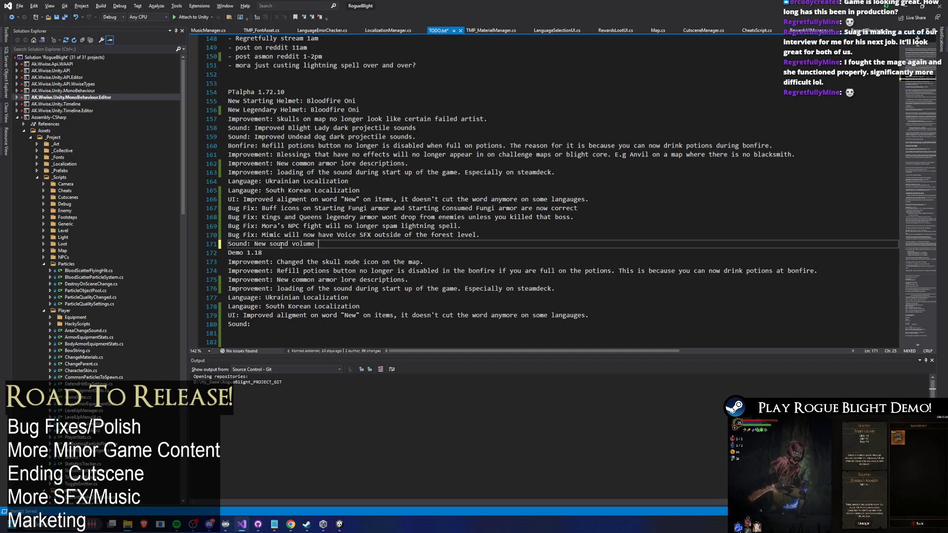
Finish the alpha Sound line: each SFX volume has been improved throughout the game
key(Return)
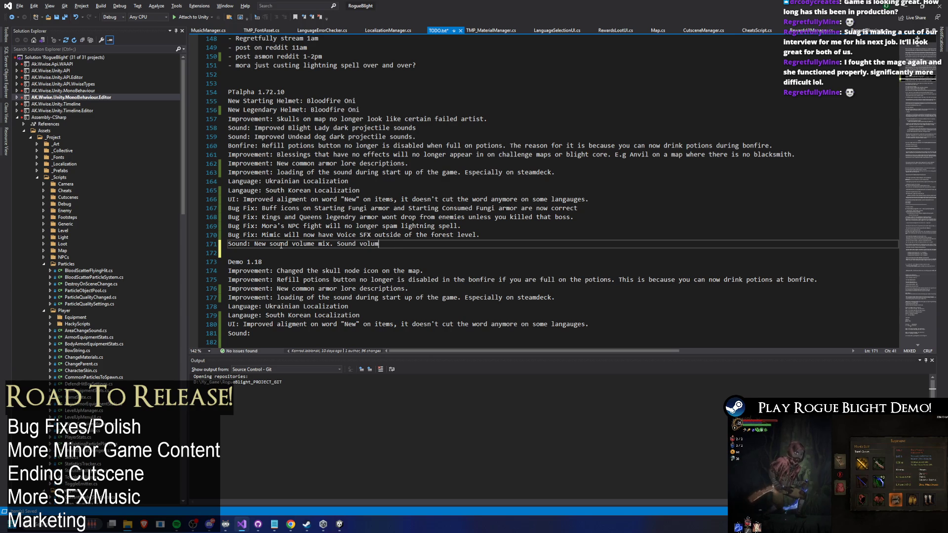
text(mproved )
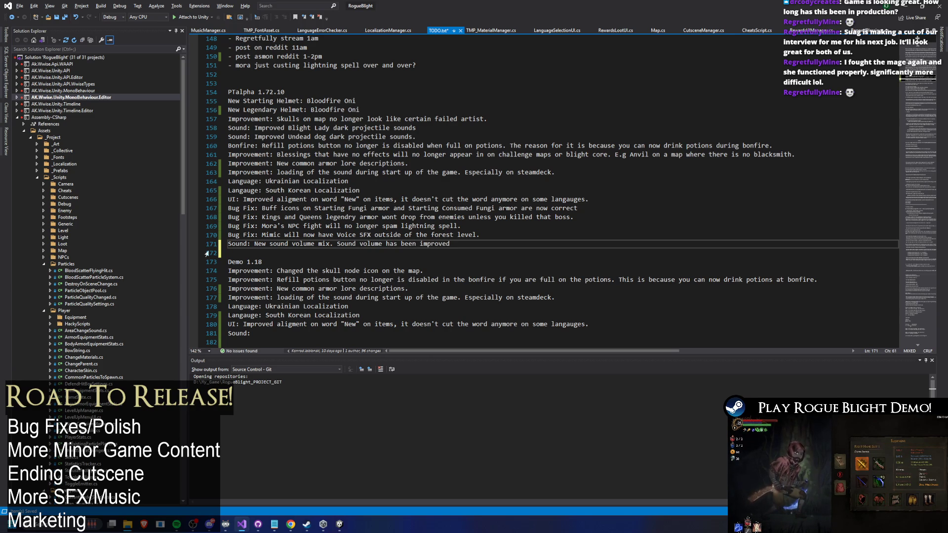
text(Each SFX)
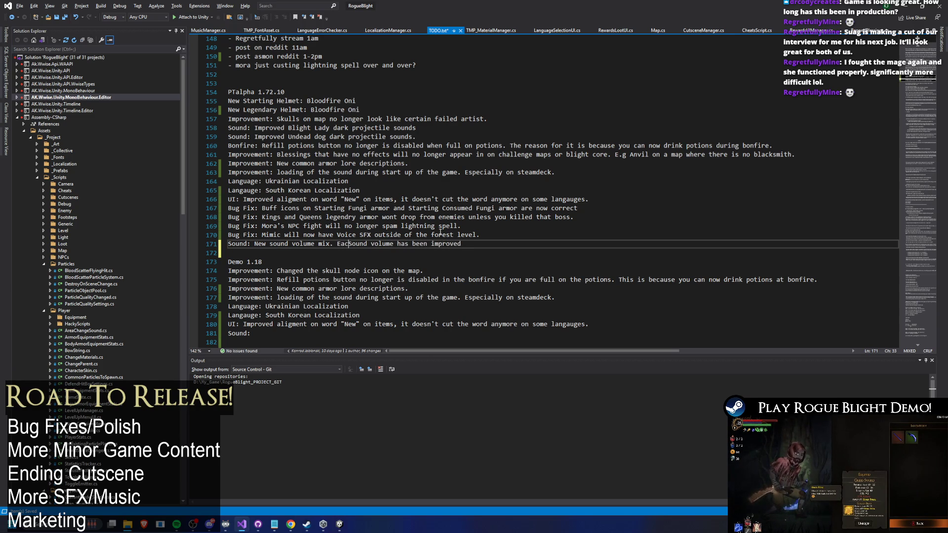
click(501, 244)
text(thr)
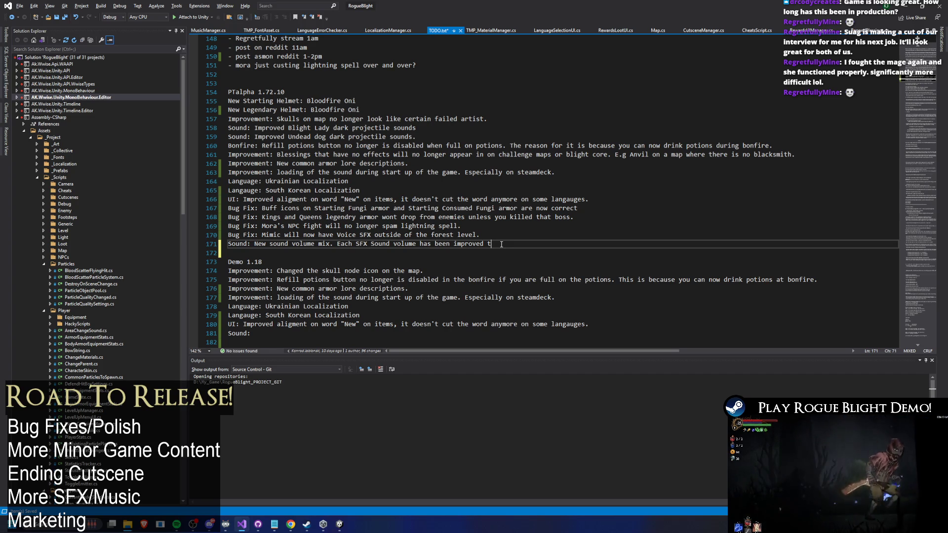
text(ought out the game.)
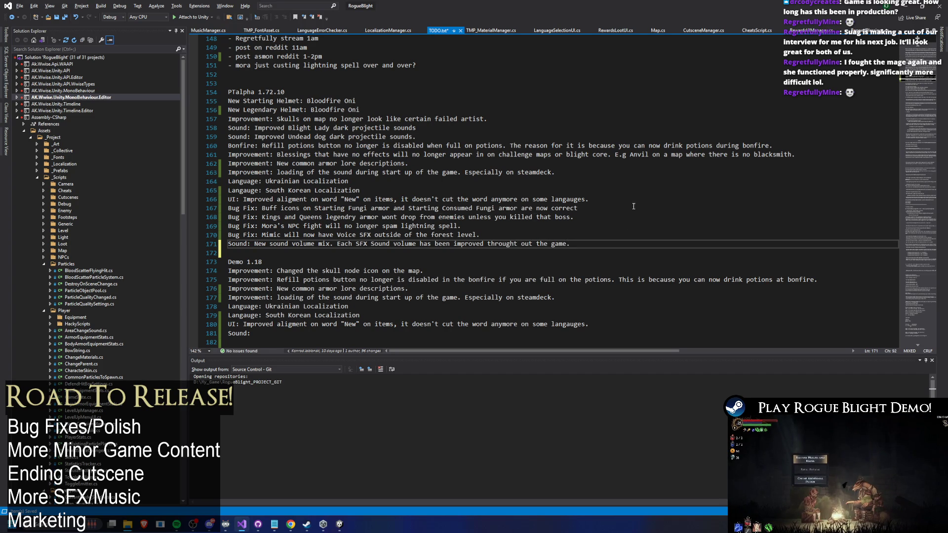
Select the new sound entry and paste it onto the Demo 1.18 Sound line
scroll(628, 225, down, 2)
drag(571, 191, 197, 197)
key(ctrl+c)
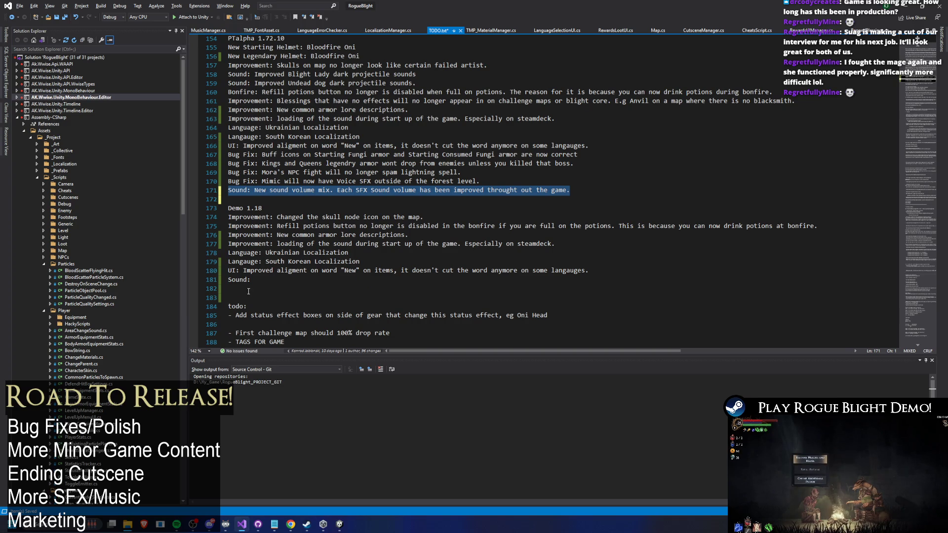
click(252, 280)
key(ctrl+v)
Save the changelog and commit the pending F11 edit in the Sound Notes sheet
key(ctrl+s)
key(alt+Tab)
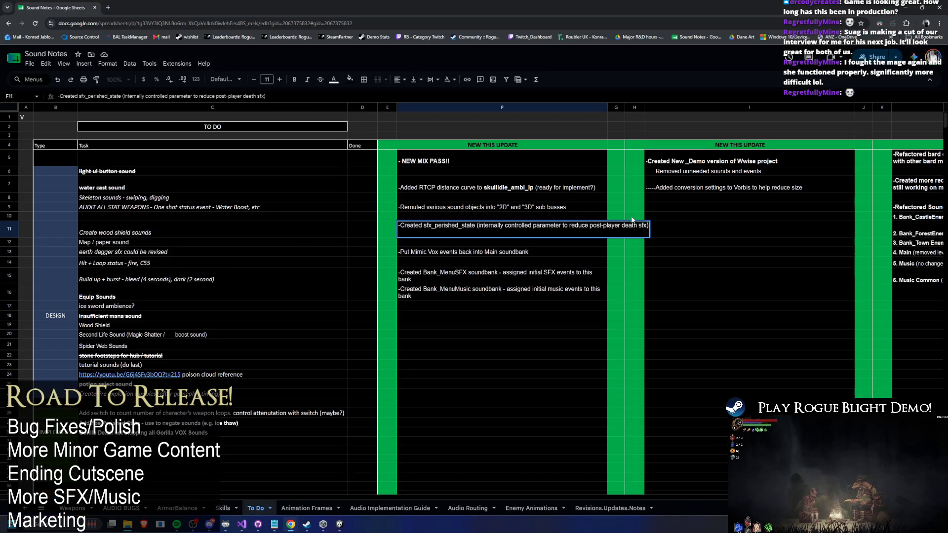
key(Up)
key(Up)
key(Up)
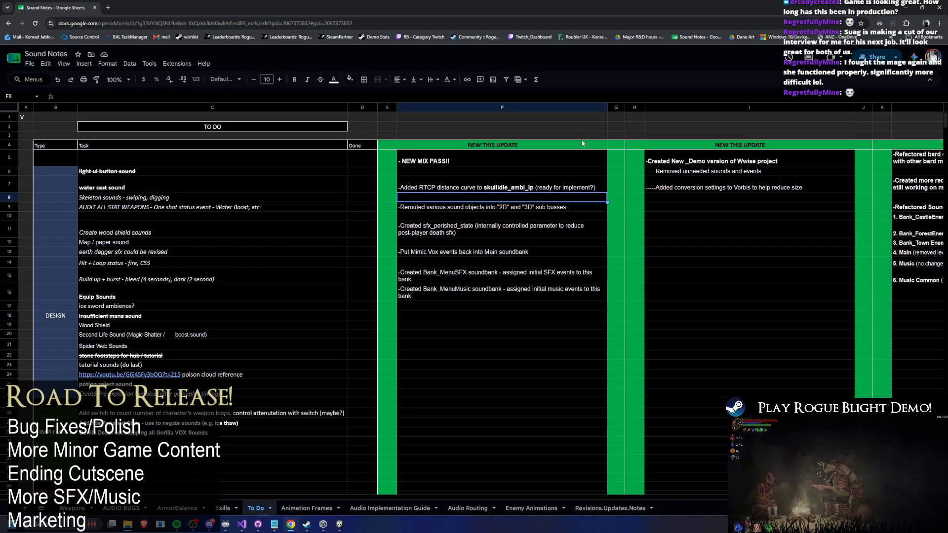
key(alt+Tab)
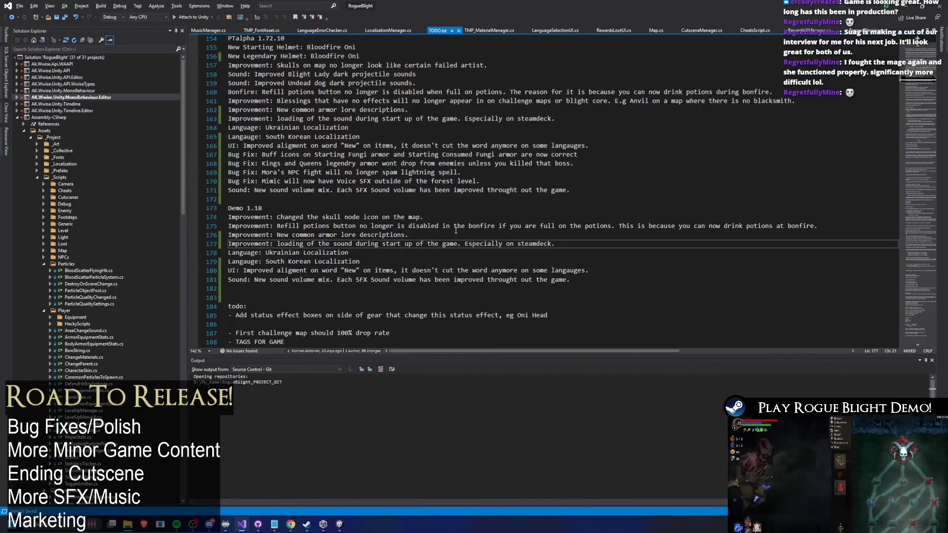
Check the DEMO file-copy progress window, then bring up the open Unity windows
scroll(464, 210, down, 1)
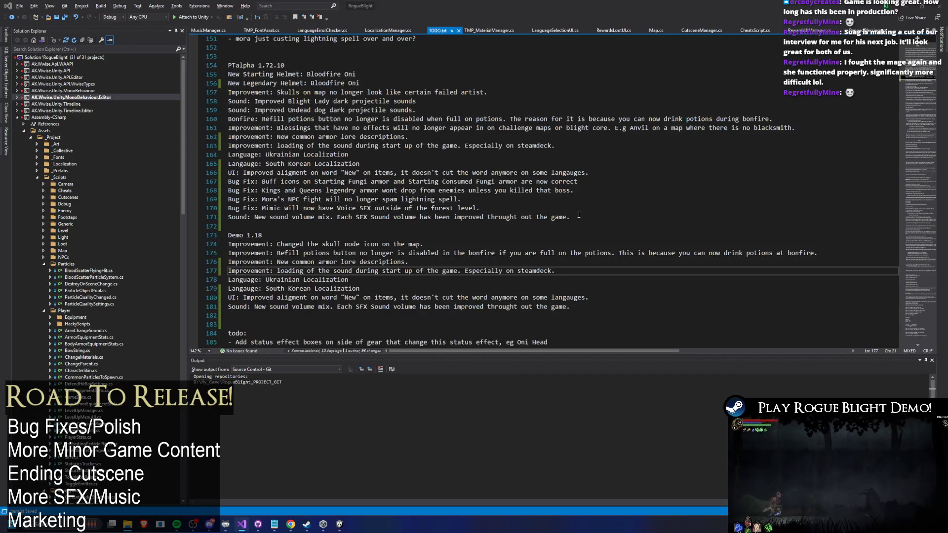
key(alt+Tab)
key(alt+Tab)
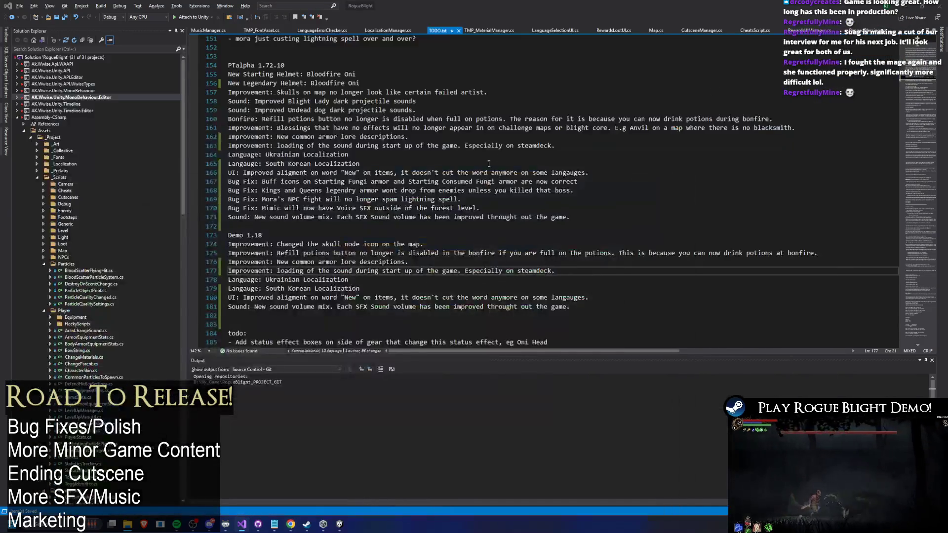
key(alt+Tab)
click(590, 197)
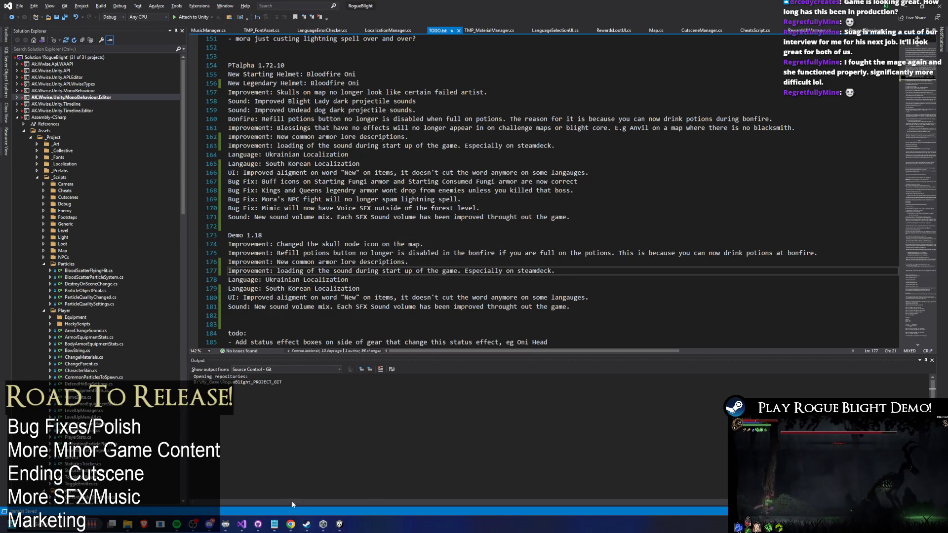
click(323, 524)
Bring the Rogue Blight Unity editor forward and open Window > Wwise Picker
mouse_move(339, 524)
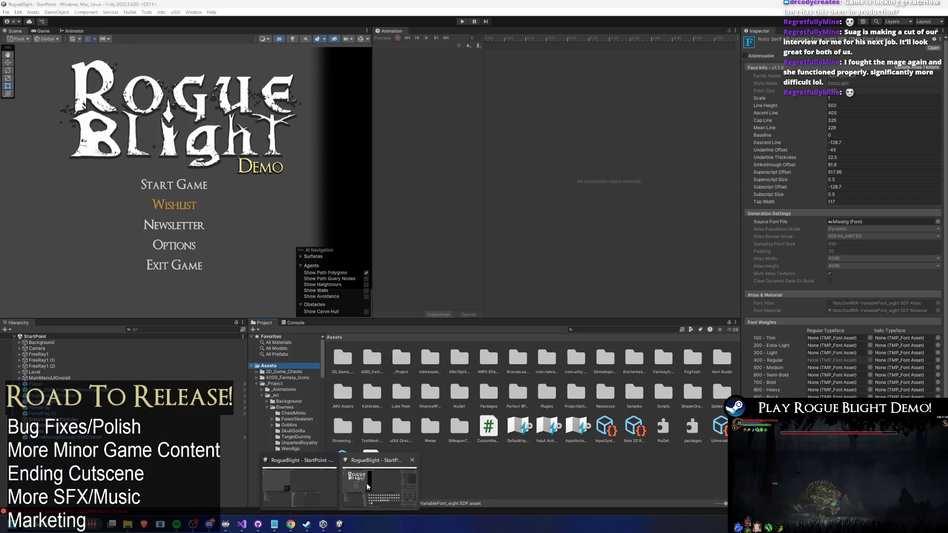
click(366, 486)
click(194, 12)
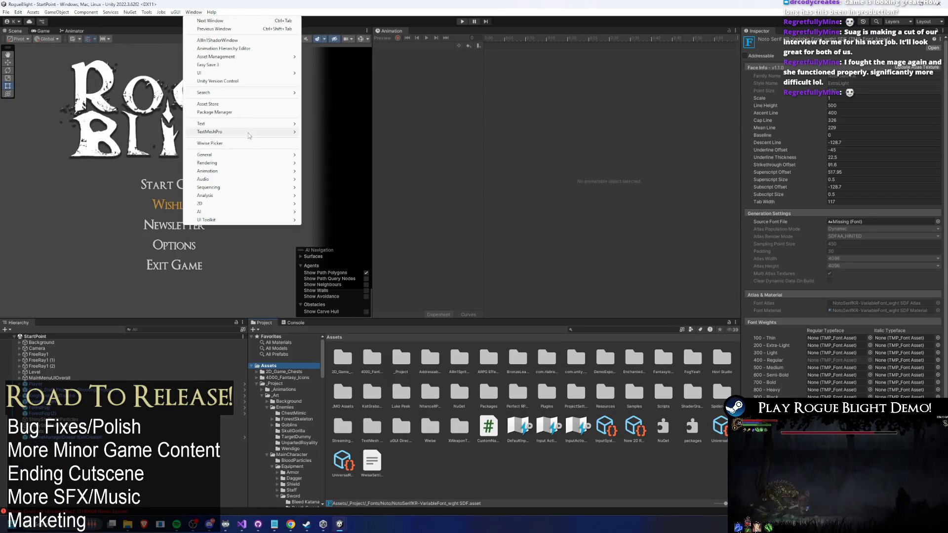
click(236, 143)
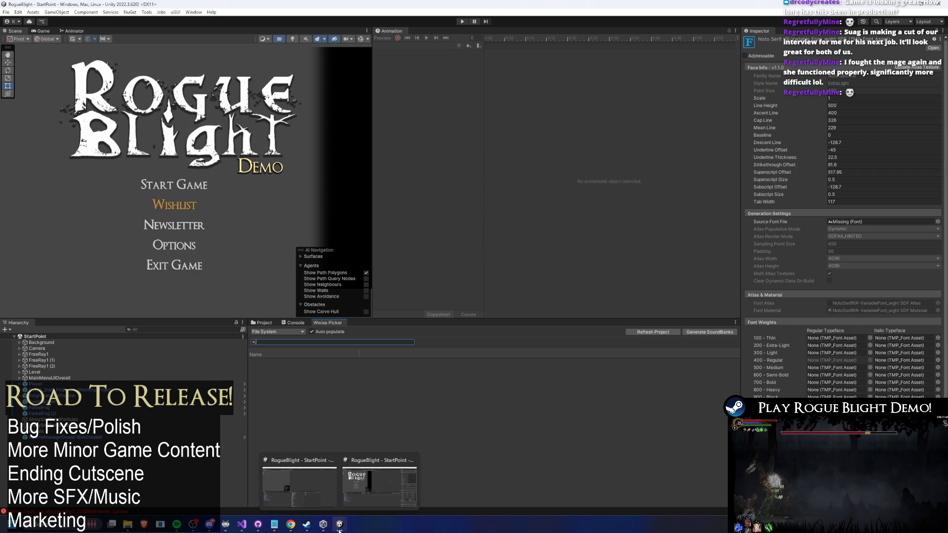
click(195, 12)
click(232, 166)
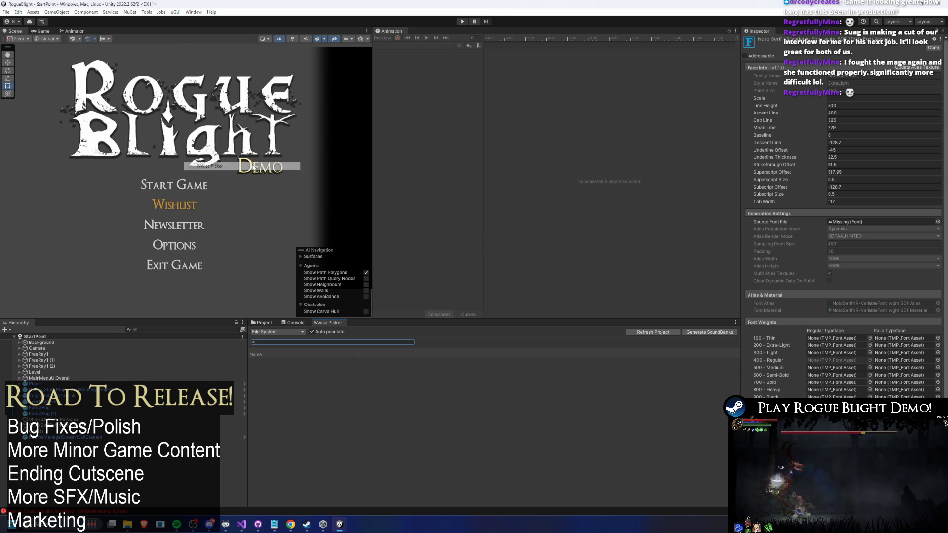
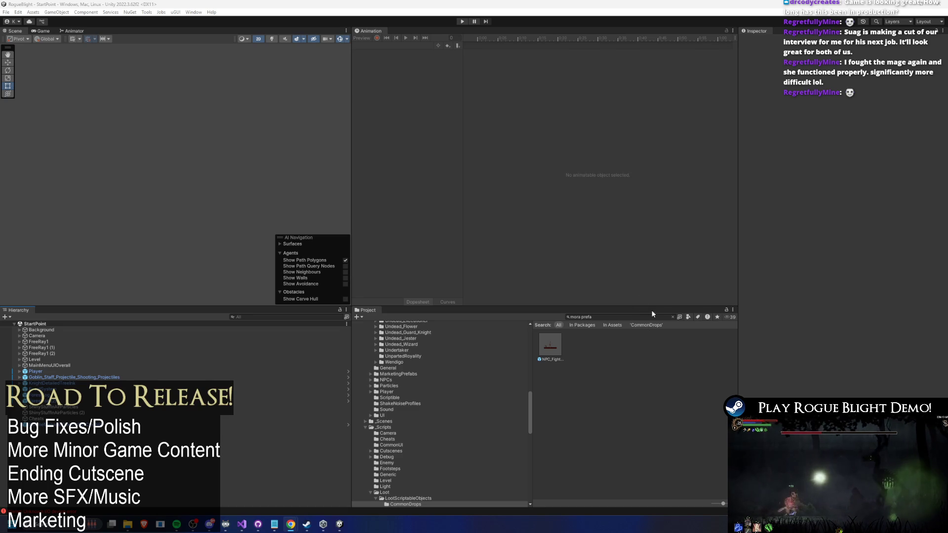
In the other Unity window, refresh the Wwise Picker project listing, then start searching the Project assets
click(672, 317)
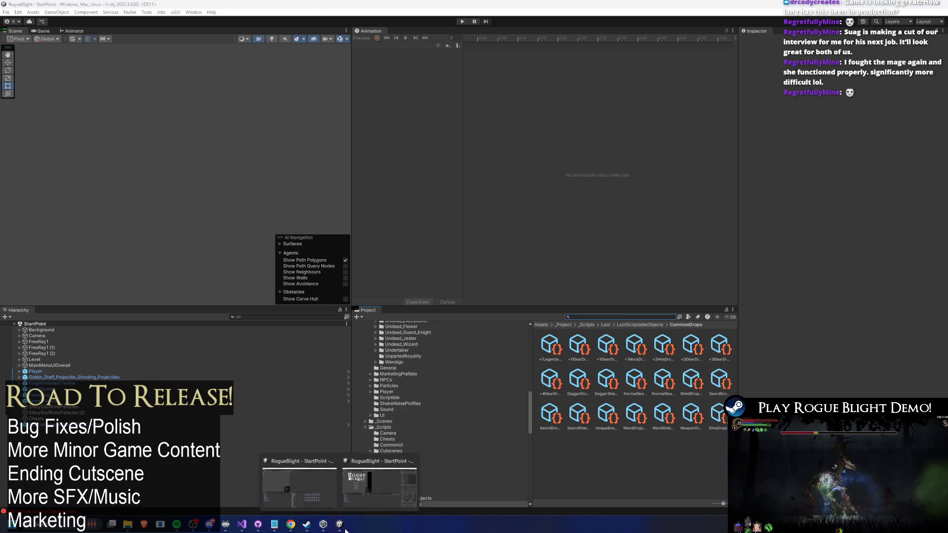
click(369, 507)
click(507, 389)
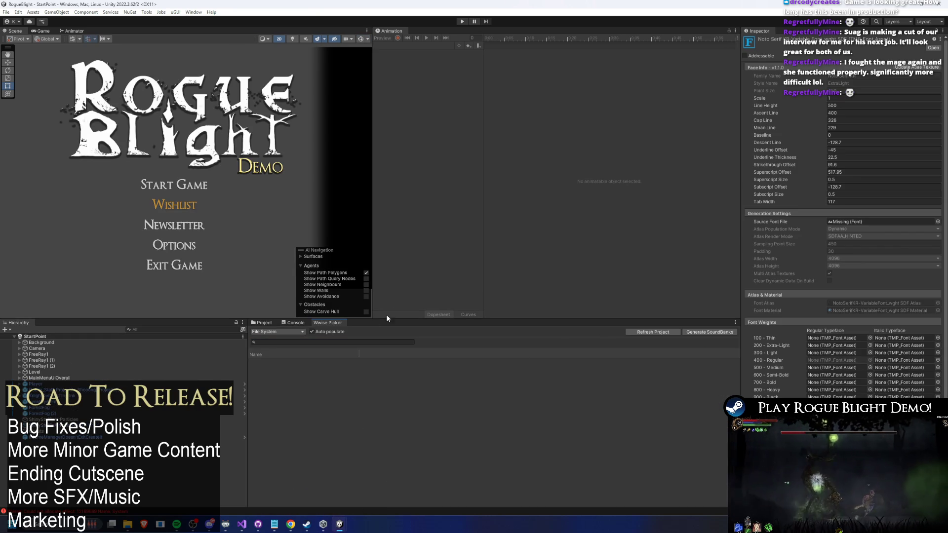
click(664, 332)
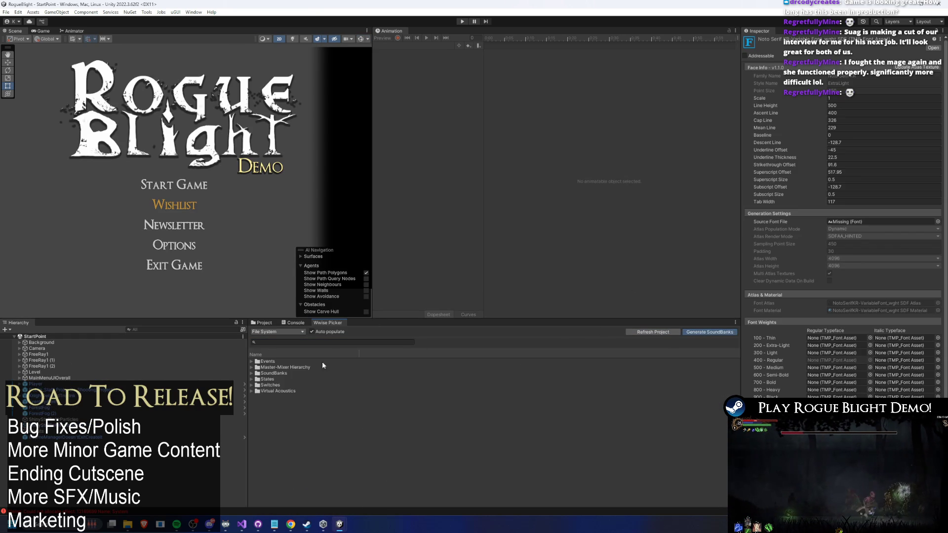
click(392, 343)
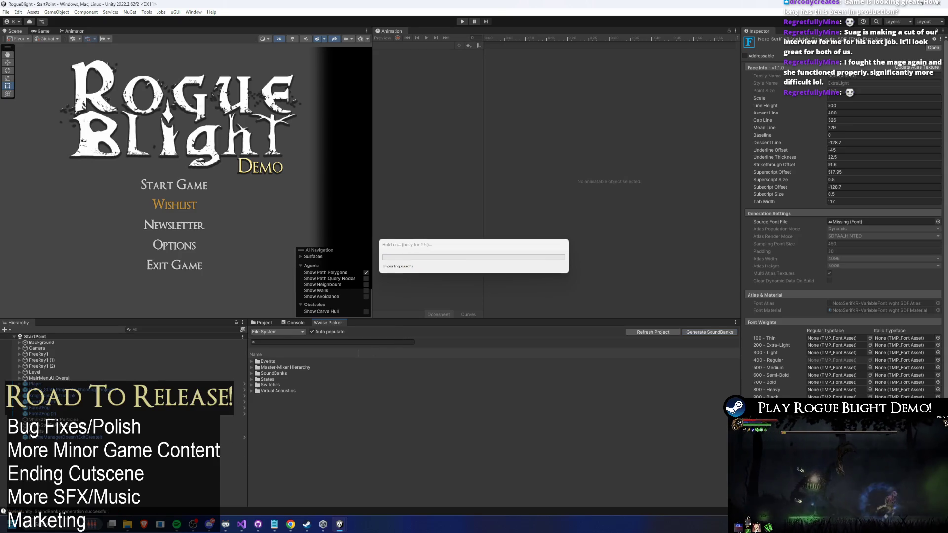
click(262, 322)
click(612, 329)
Search the assets for 'game mana' and open the GameManager prefab
text(game mana)
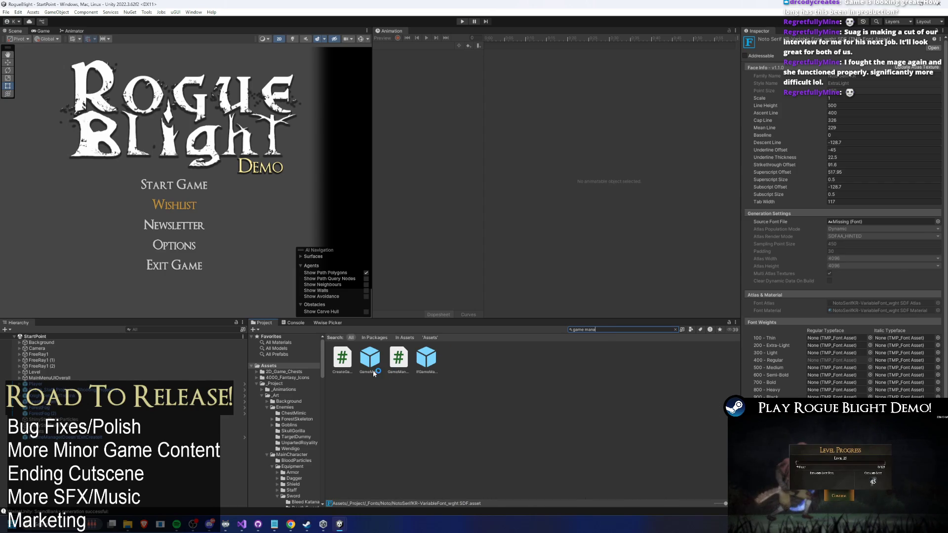
click(373, 367)
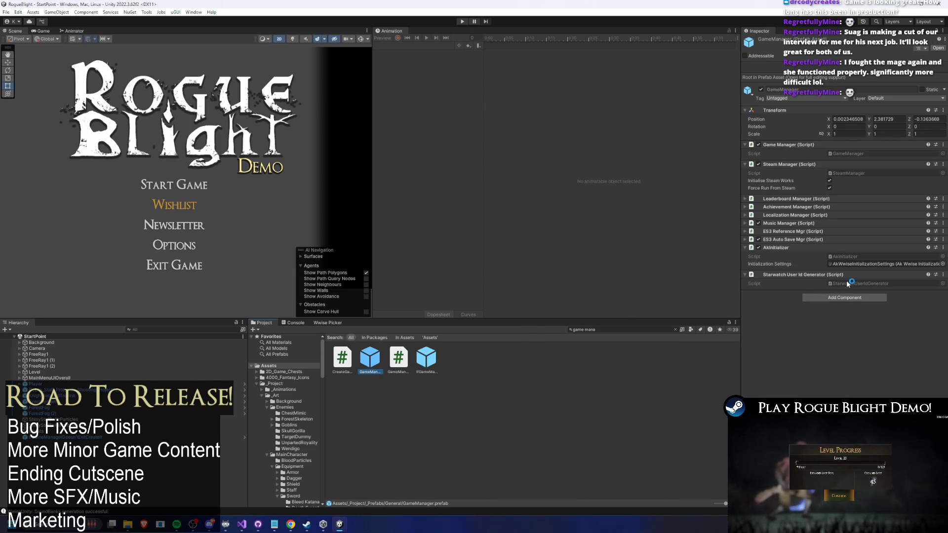
click(942, 48)
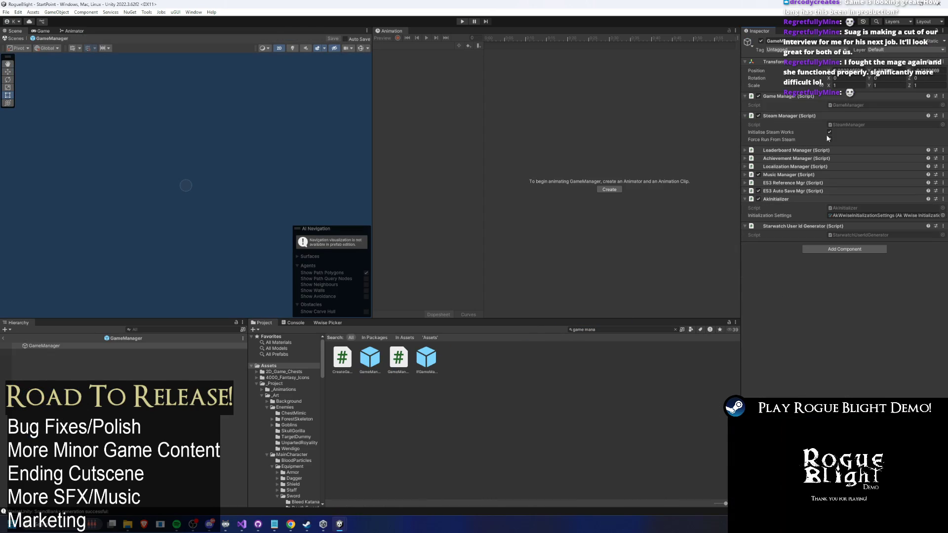
Expand Music Manager's loaded banks in both Unity windows and set Element 0 to Main
click(799, 174)
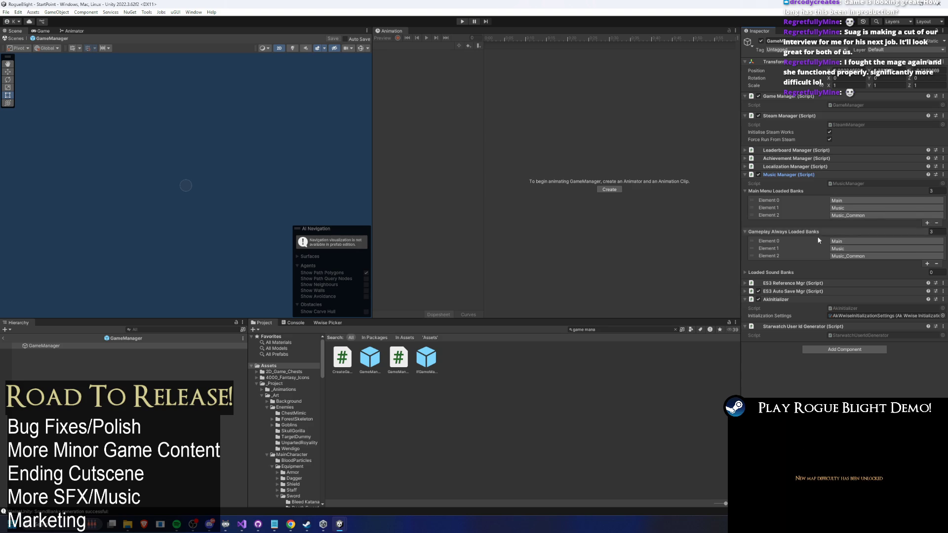
mouse_move(339, 524)
click(304, 484)
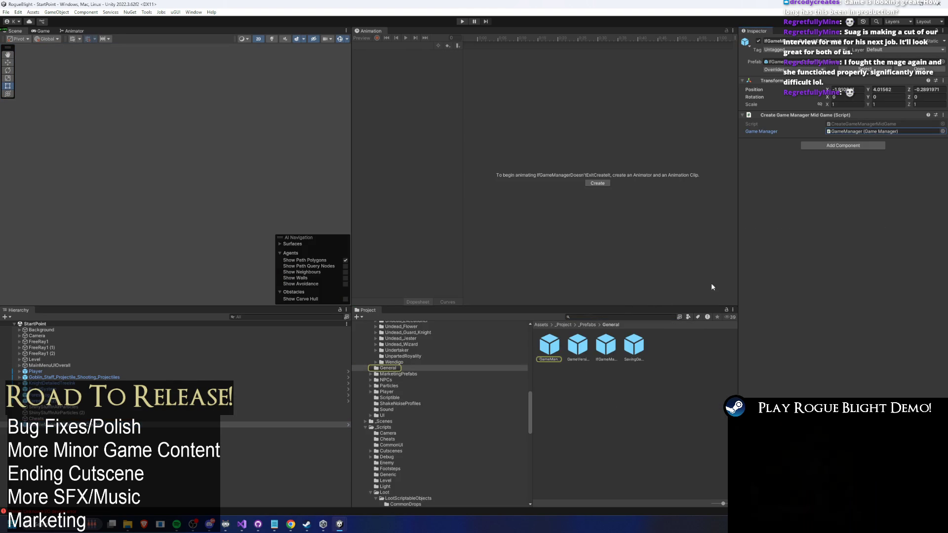
click(814, 223)
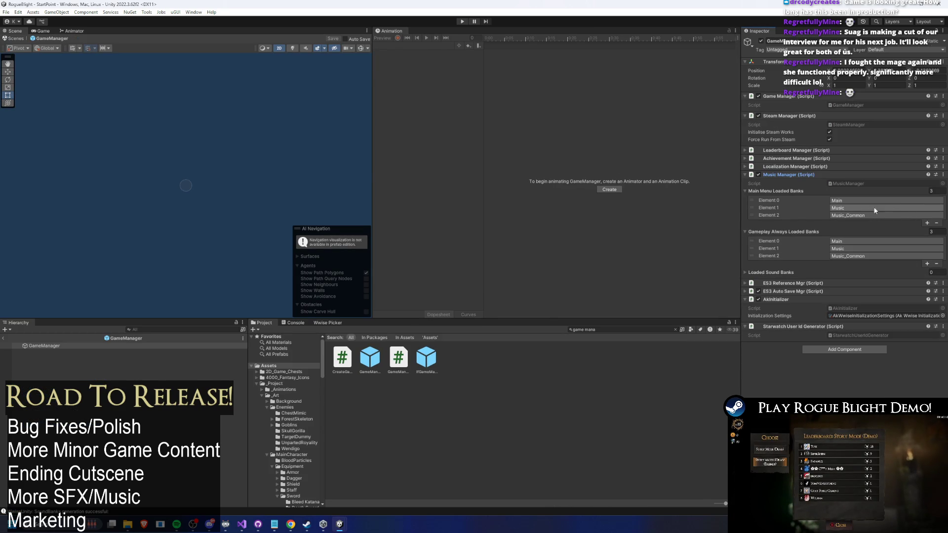
click(862, 198)
click(863, 198)
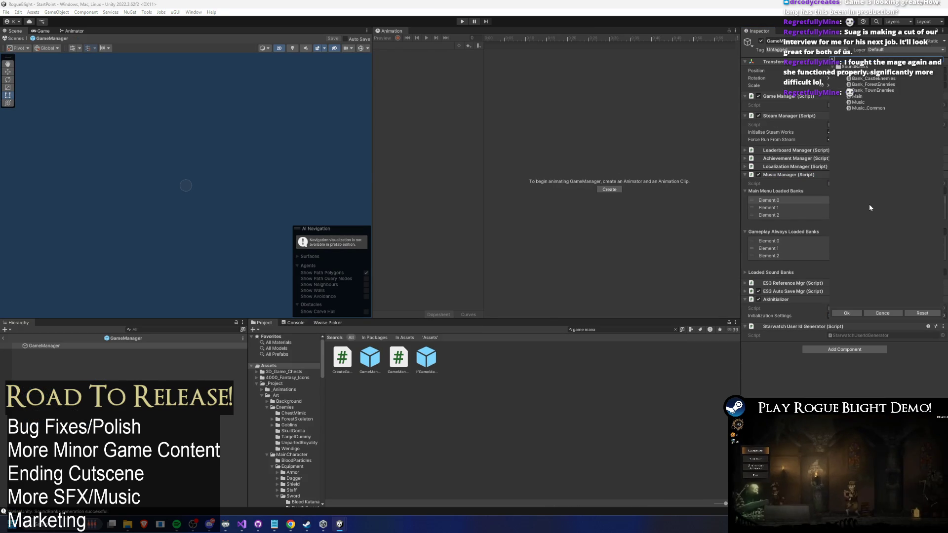
click(883, 97)
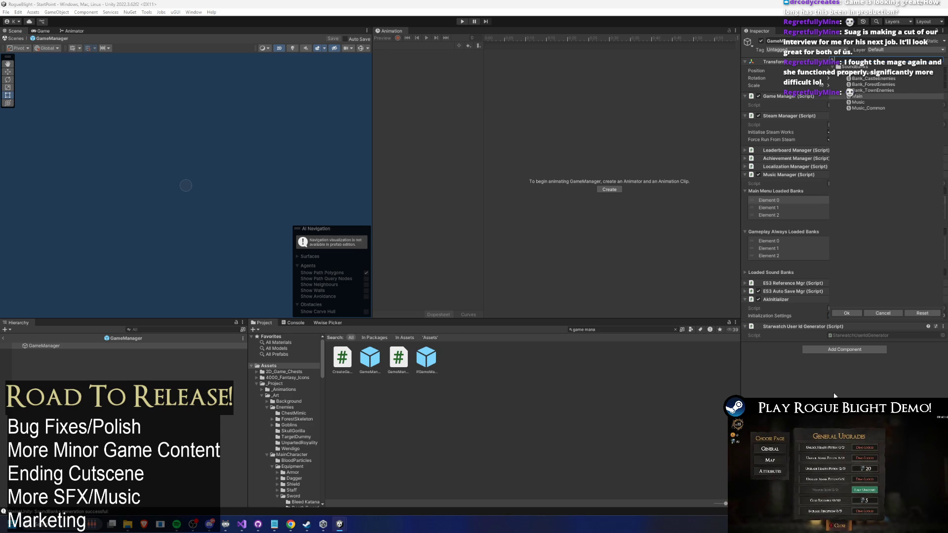
click(846, 313)
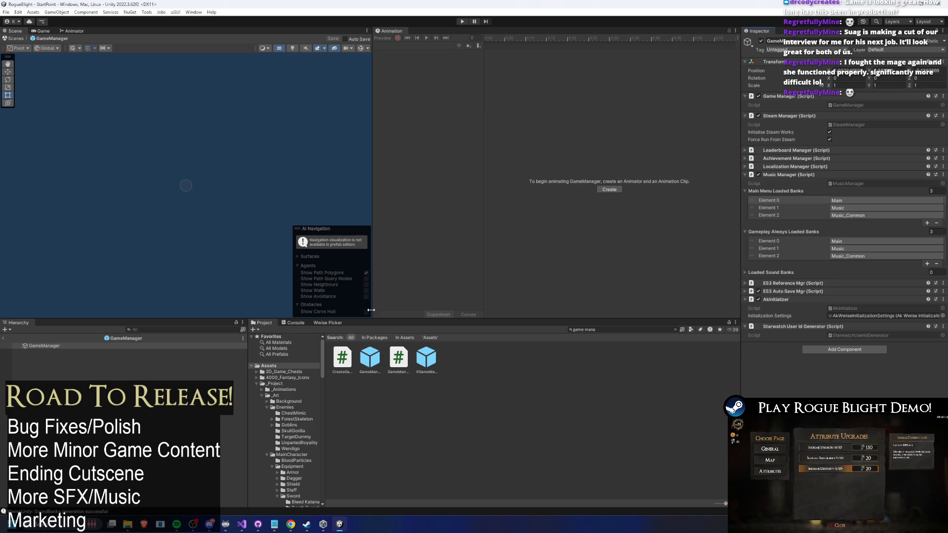
Reveal the GameManager prefab in File Explorer and go up to RogueBlight_PROJECT_GIT
click(328, 323)
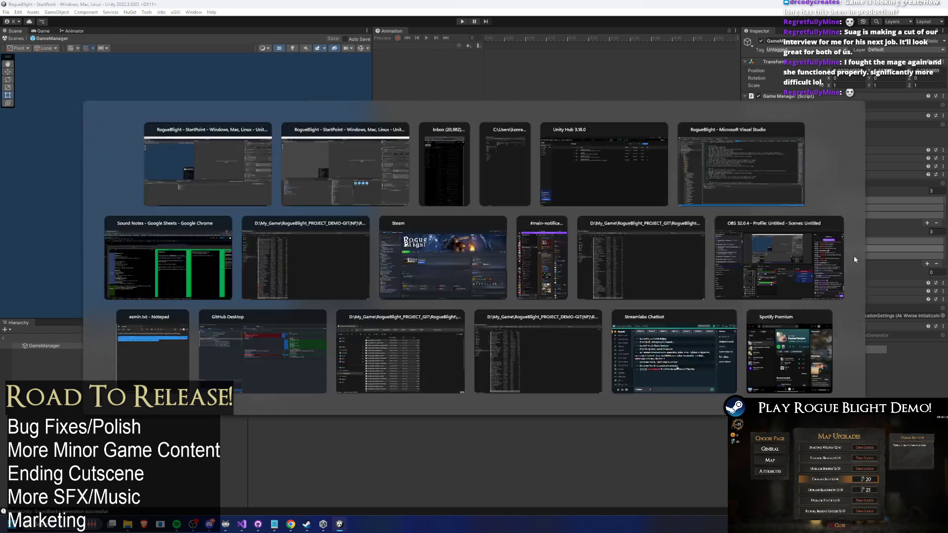
key(alt+Tab)
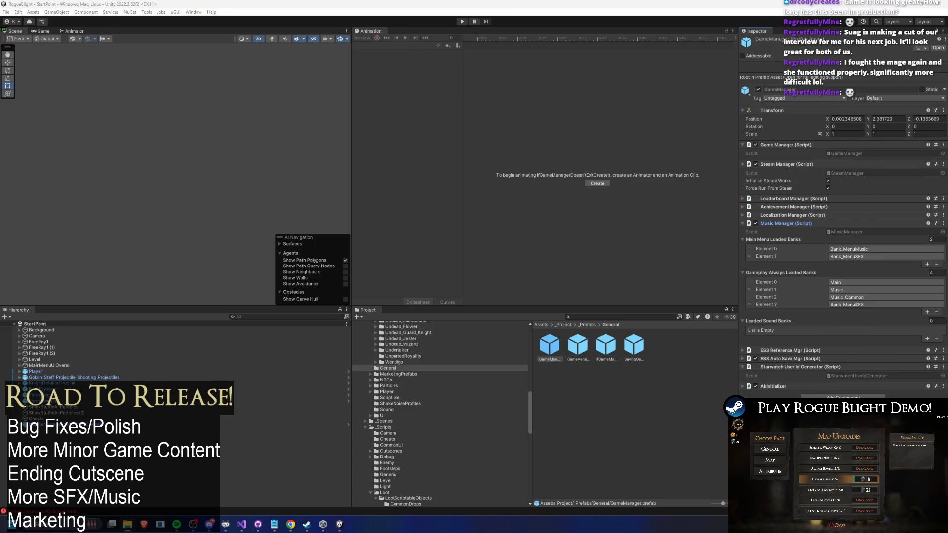
right_click(544, 350)
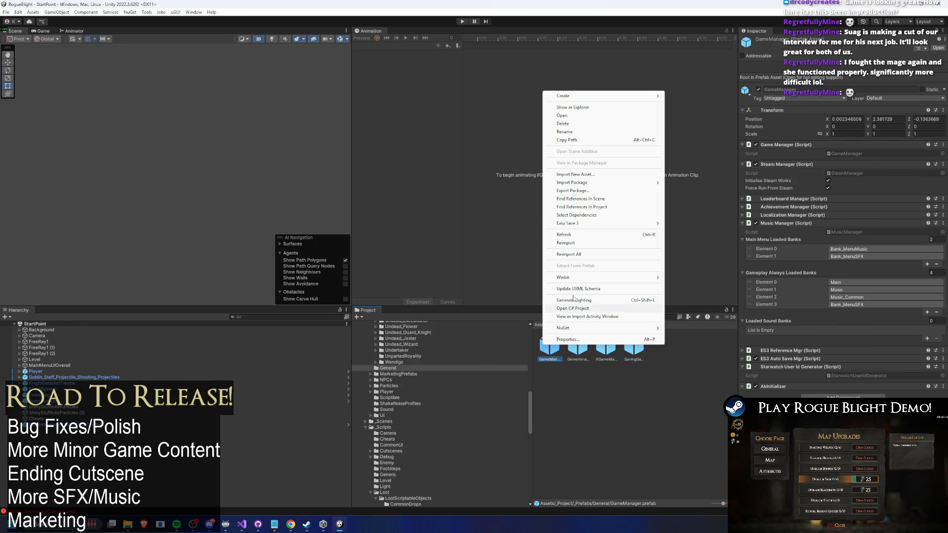
click(607, 108)
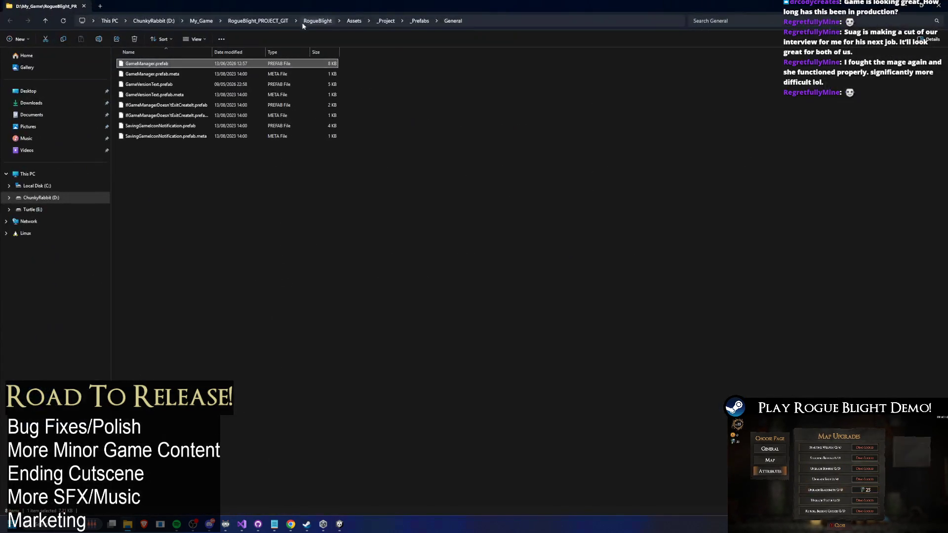
click(258, 20)
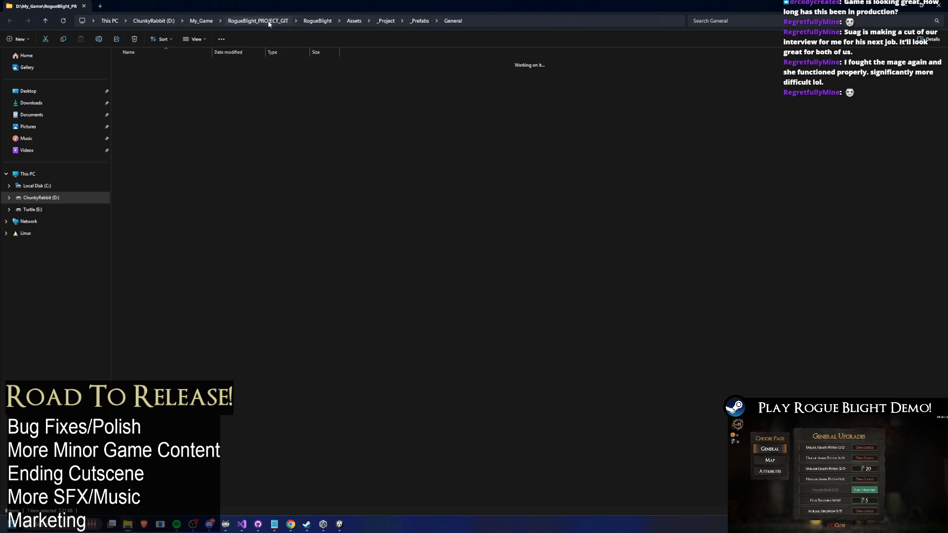
Reveal the demo project's GameManager prefab in File Explorer instead
click(938, 5)
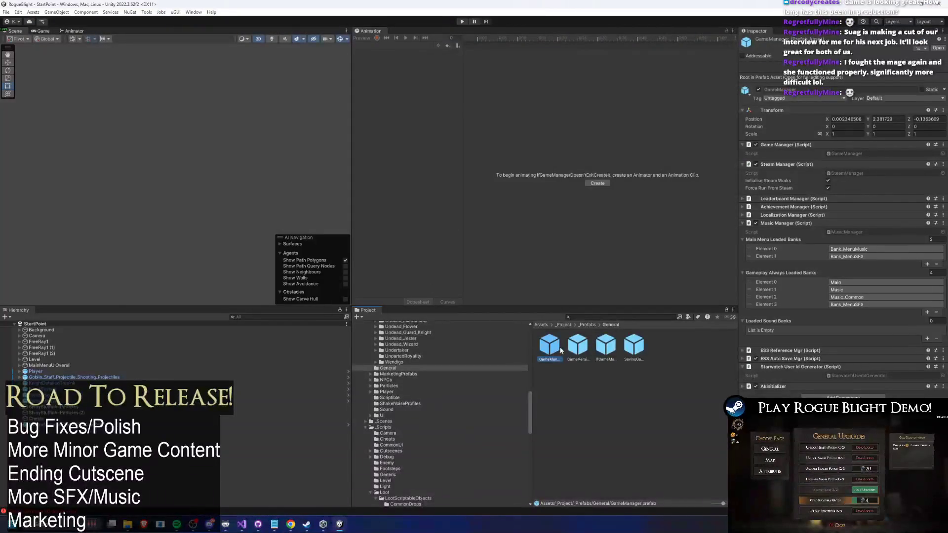
right_click(549, 347)
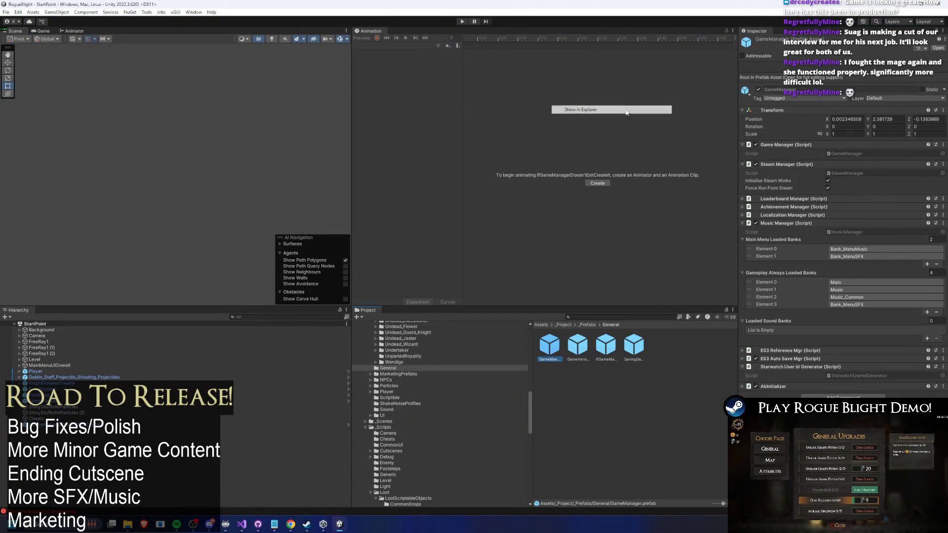
click(625, 110)
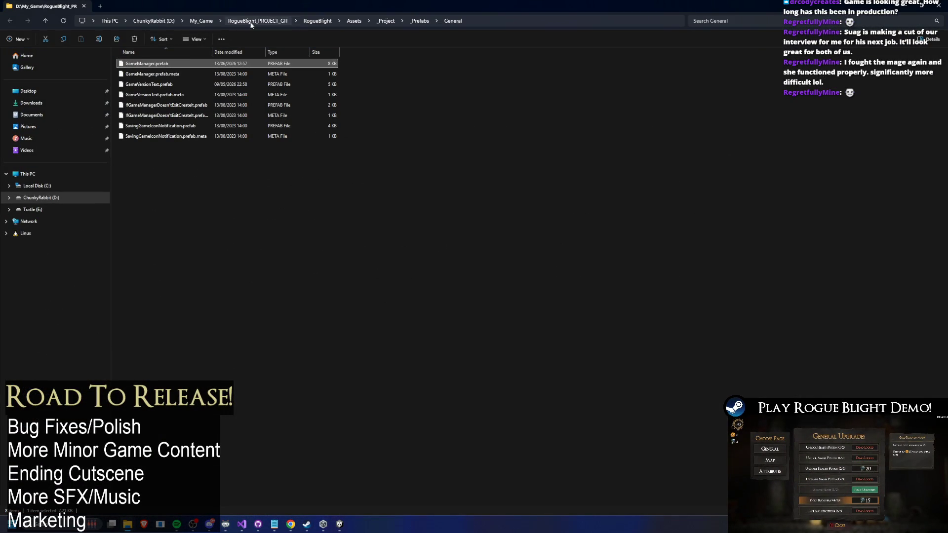
key(alt+F4)
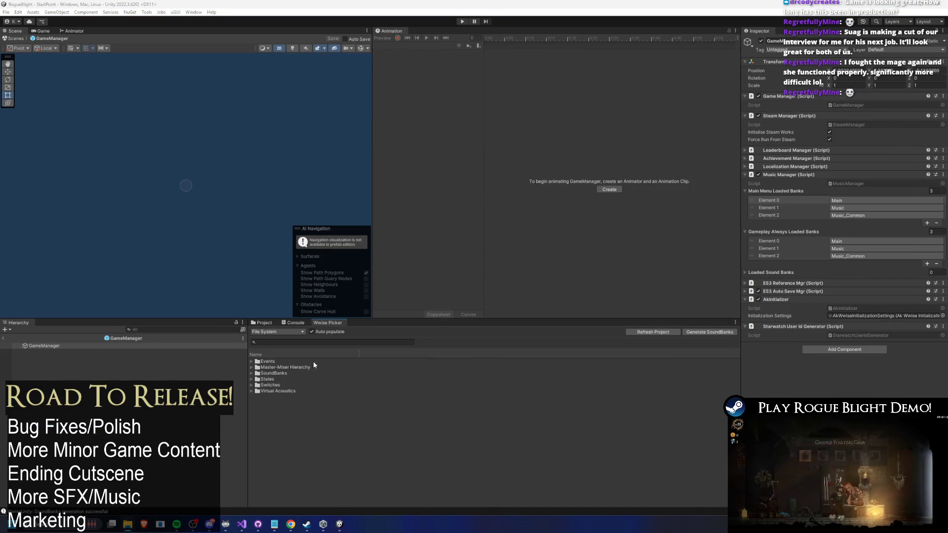
right_click(365, 359)
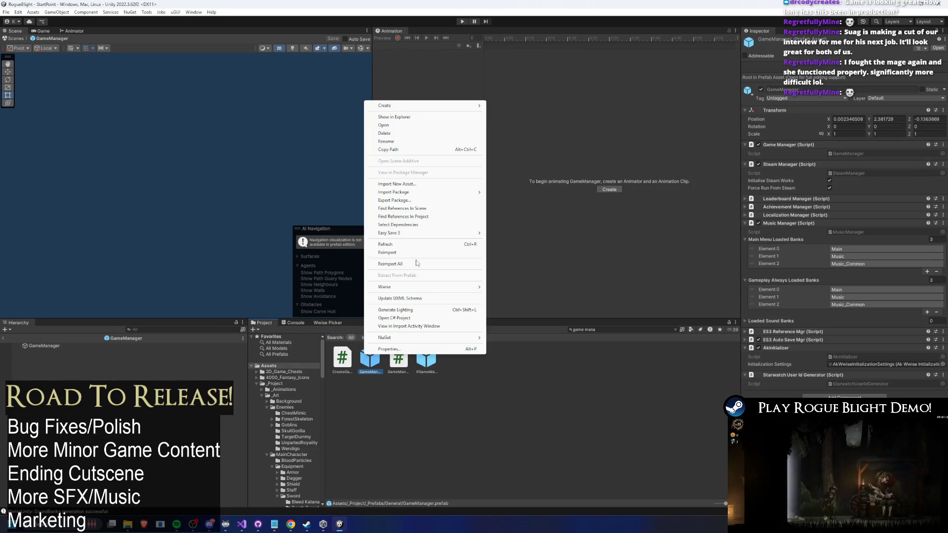
click(436, 116)
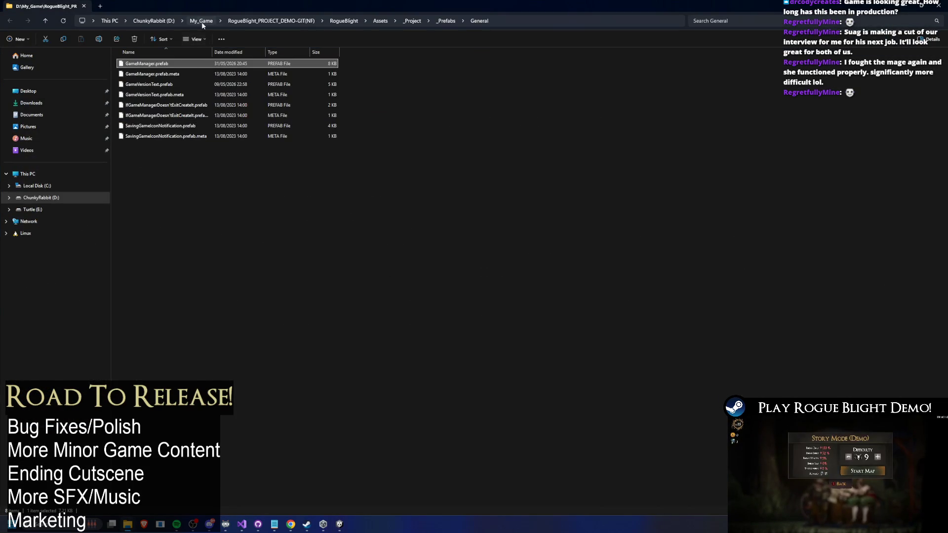
Go to the demo project's RogueBlight folder and rename RogueBlight_WwiseProject to RogueBlight_WwiseProject_Demo
click(201, 21)
double_click(157, 176)
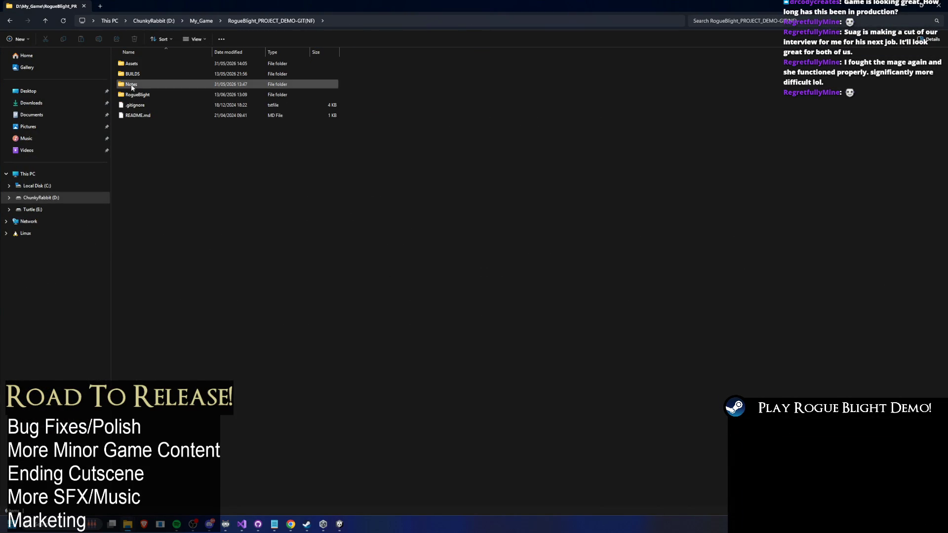
double_click(138, 94)
click(142, 137)
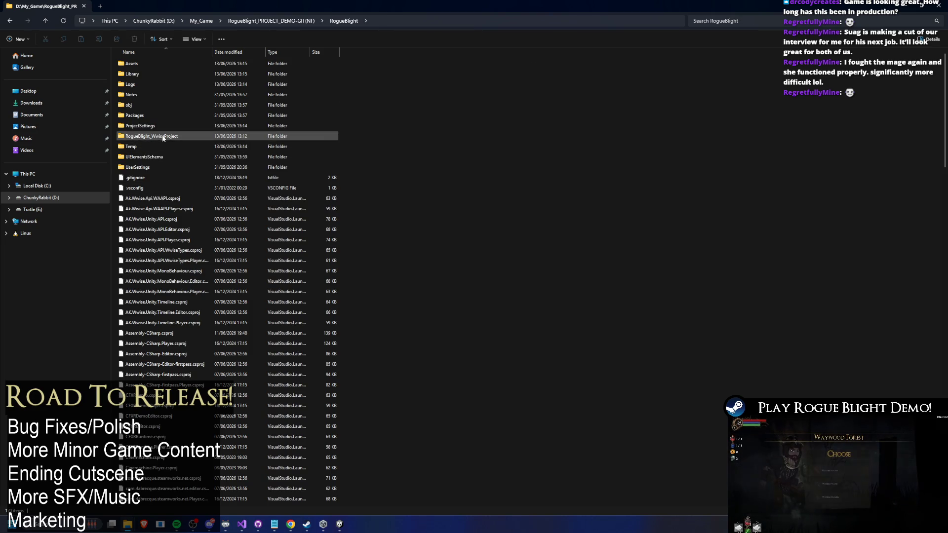
click(172, 137)
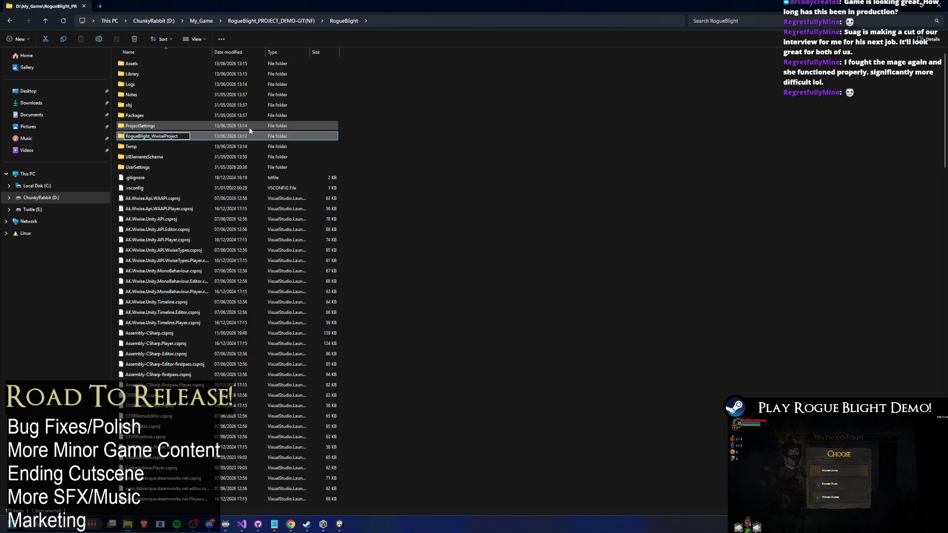
text(_Demo)
Delete the StreamingAssets folder from Assets, then return to Unity
double_click(183, 62)
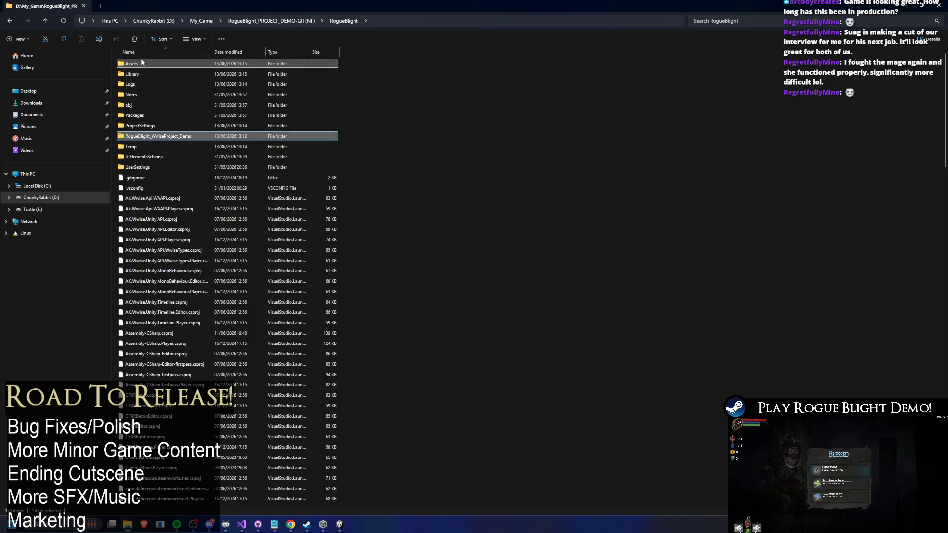
click(167, 355)
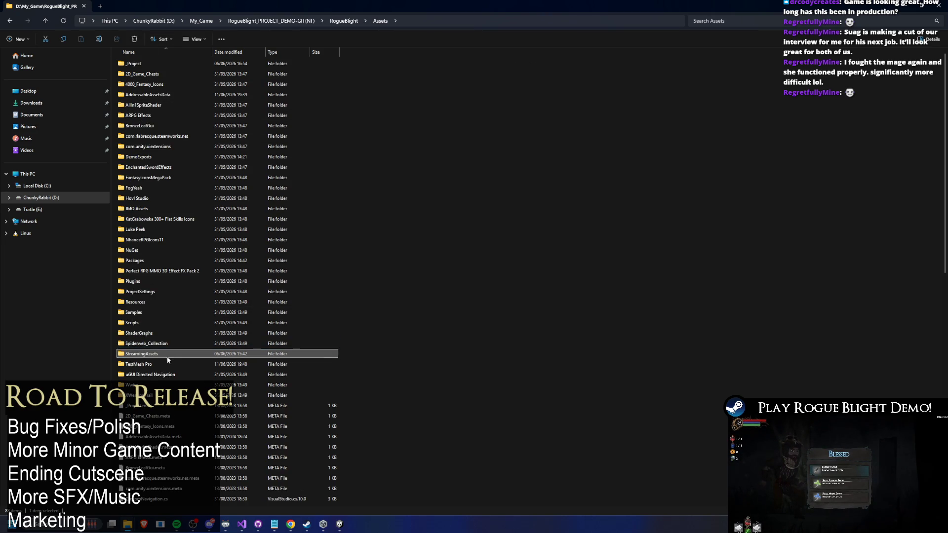
key(Delete)
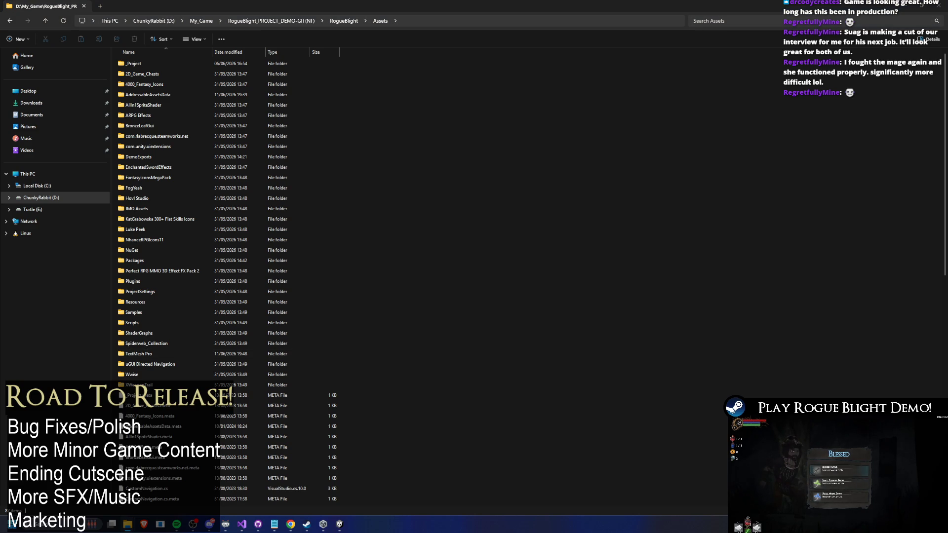
scroll(628, 251, down, 5)
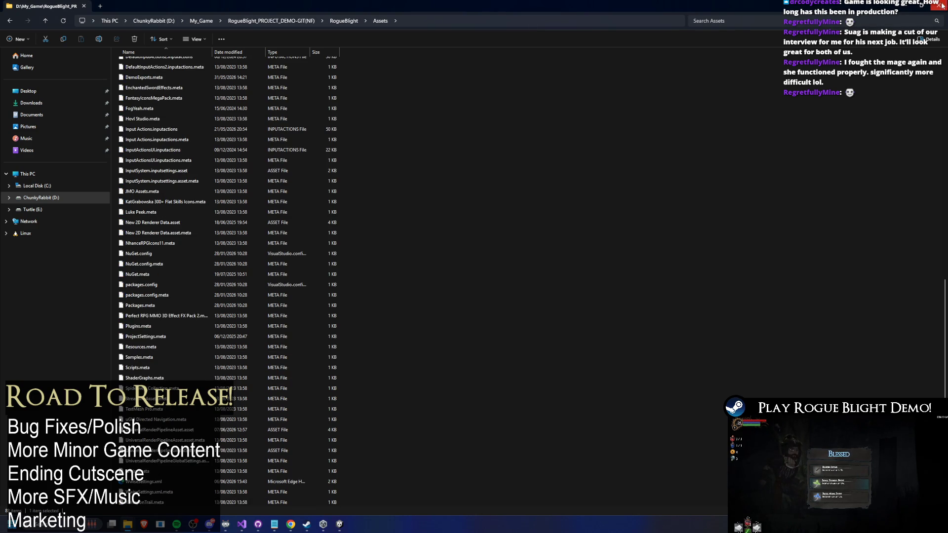
key(alt+Tab)
click(585, 342)
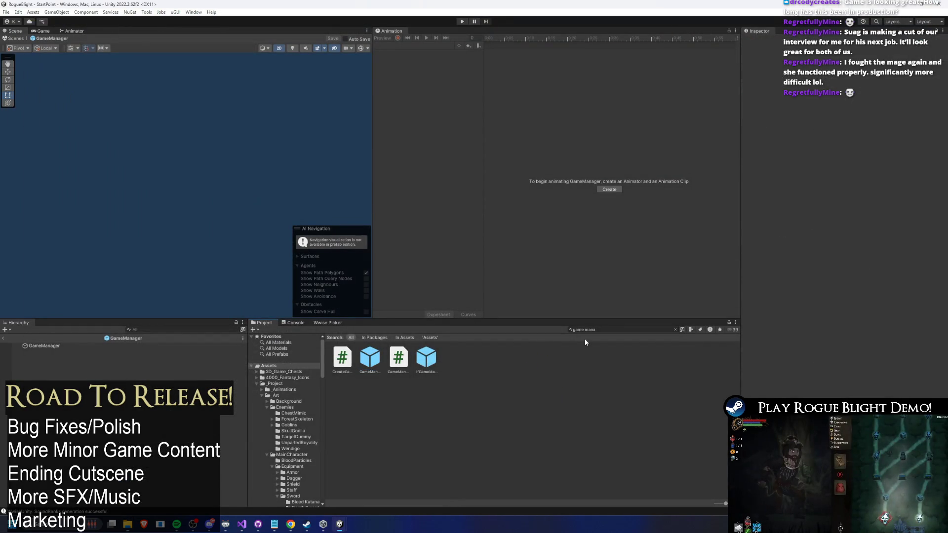
Generate the SoundBanks from the Wwise Picker
click(327, 322)
click(701, 333)
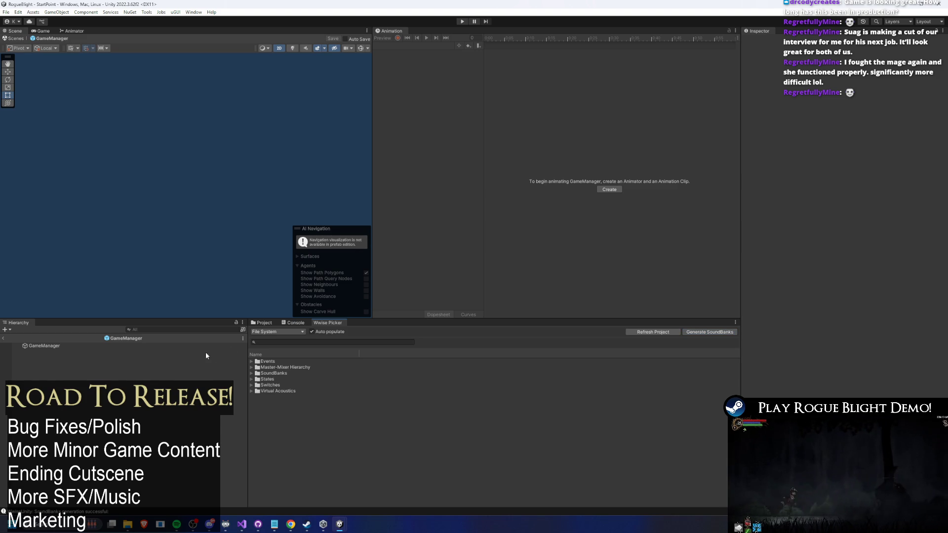
click(704, 334)
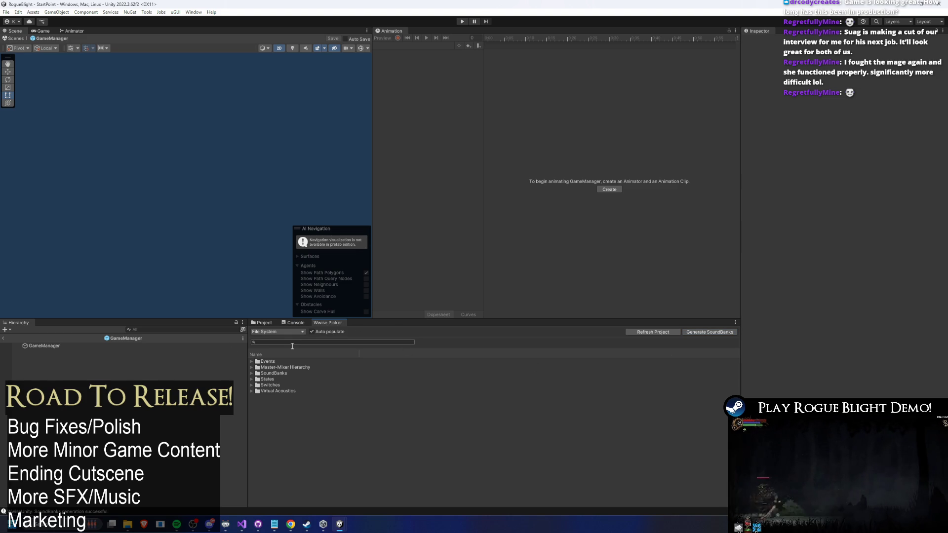
Add Music_Common as a new Main Menu Loaded Banks entry on GameManager and save
click(68, 348)
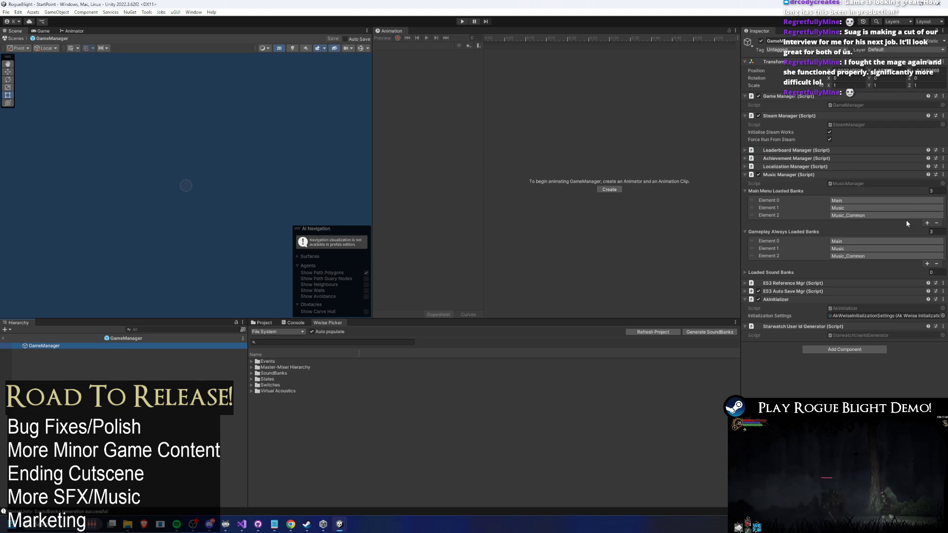
click(925, 224)
click(923, 224)
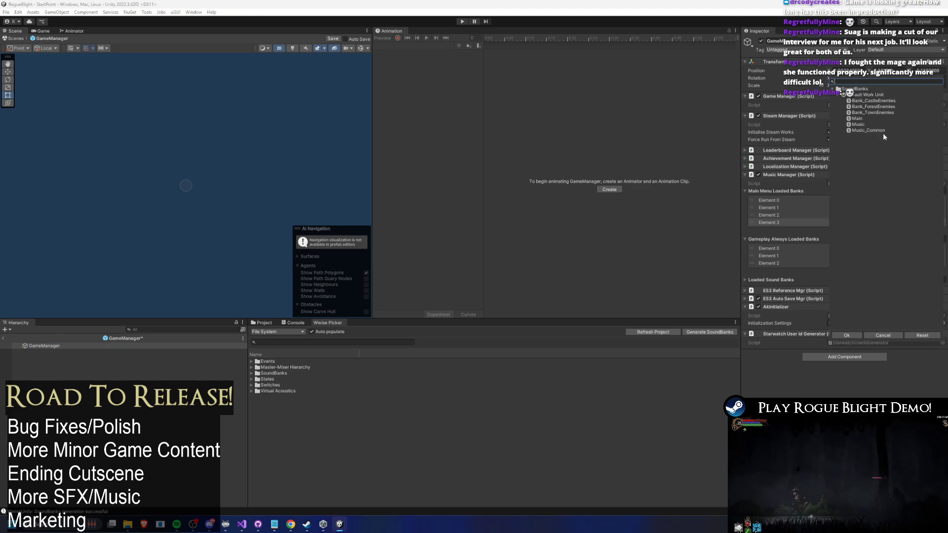
key(Return)
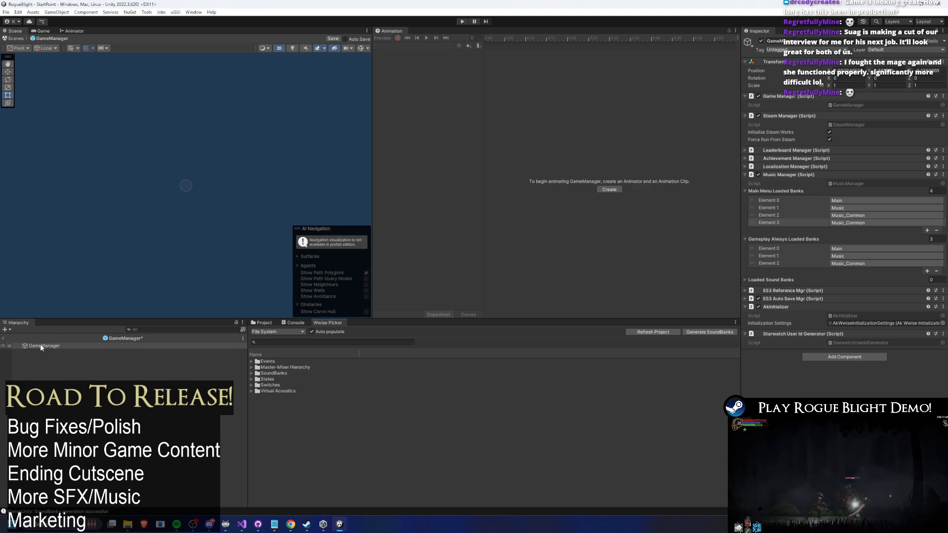
click(237, 346)
key(ctrl+s)
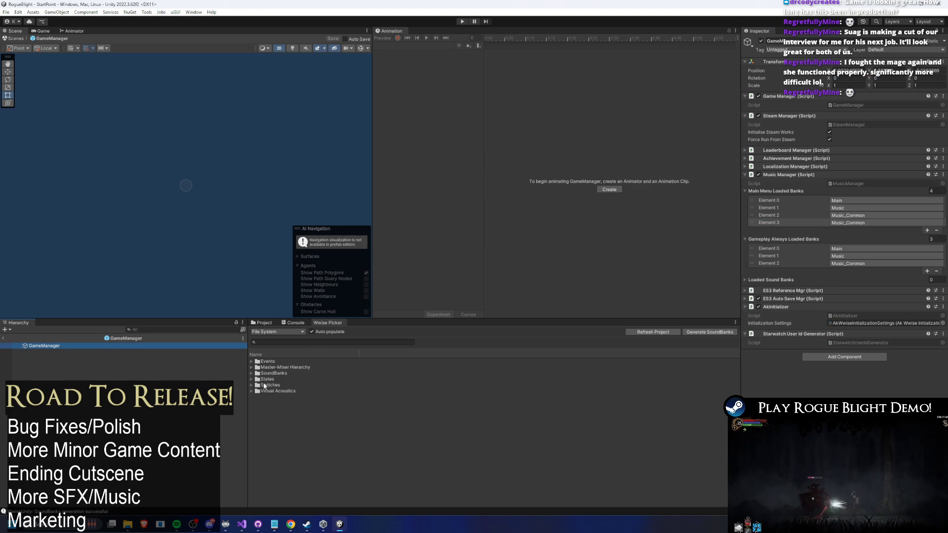
Expand the Wwise SoundBanks folder to Default Work Unit and go back to the Project view
click(266, 373)
click(251, 373)
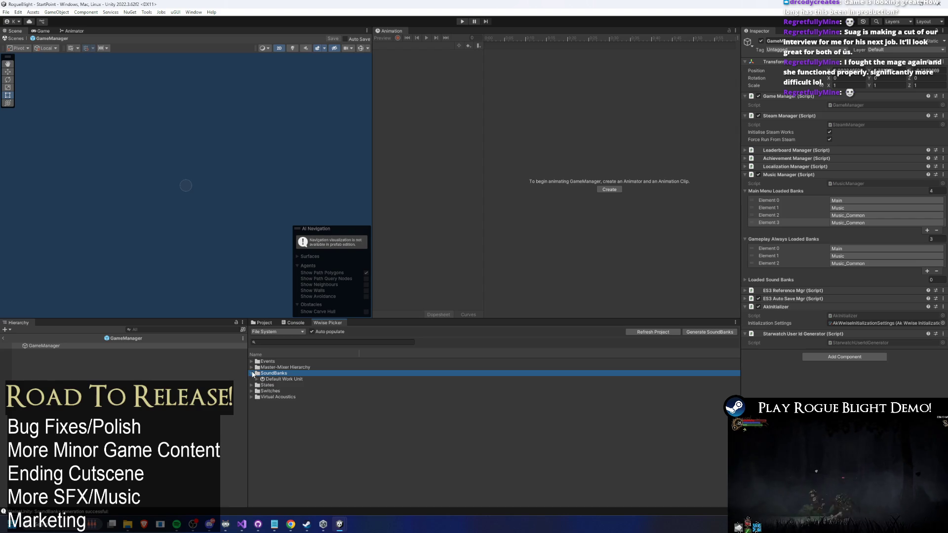
click(7, 12)
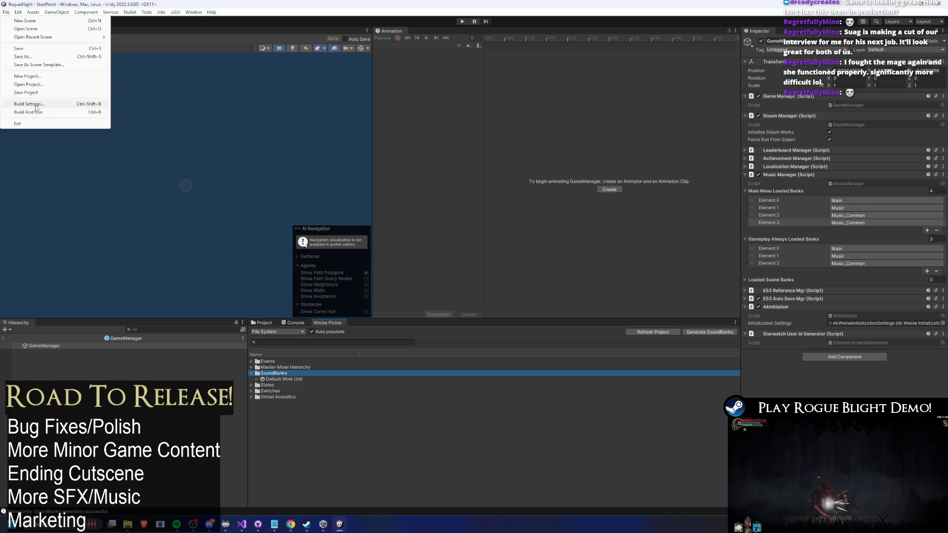
click(261, 322)
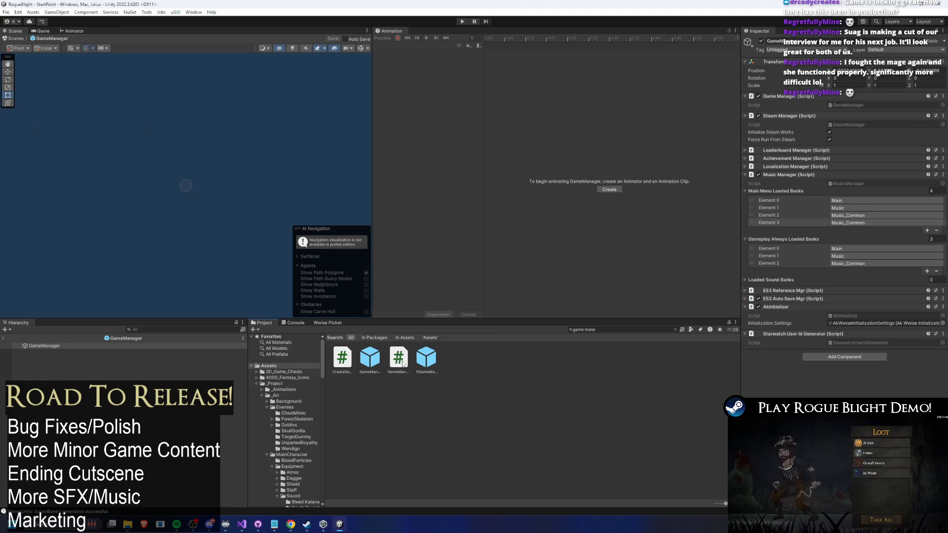
Reveal the GameManager prefab in File Explorer and return to Unity
right_click(369, 359)
click(425, 124)
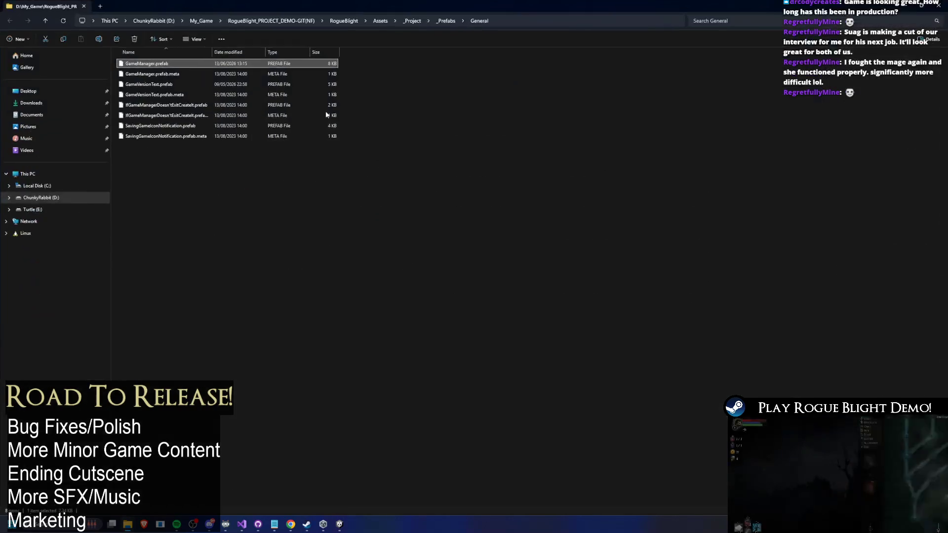
key(alt+Tab)
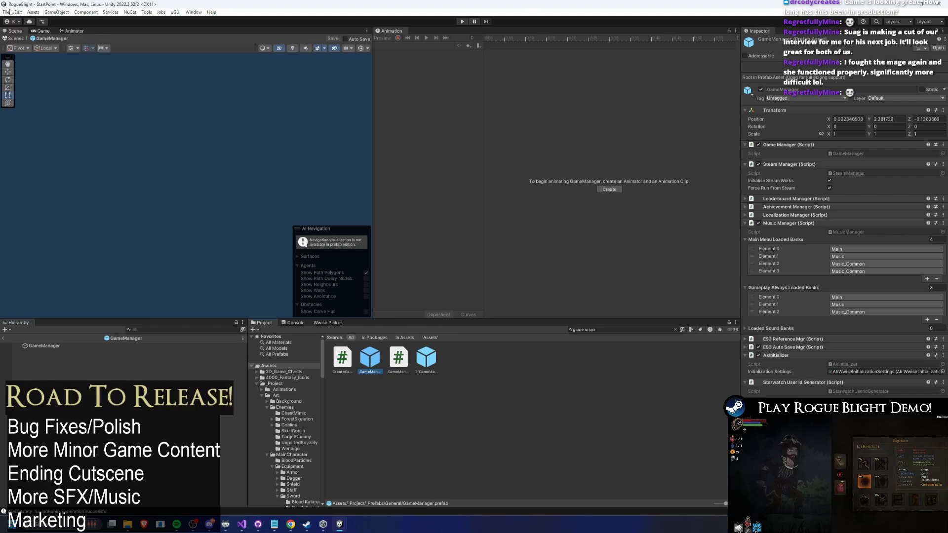
Open Build Settings and its Player Settings page showing version DEMO 1.18
click(10, 12)
click(29, 104)
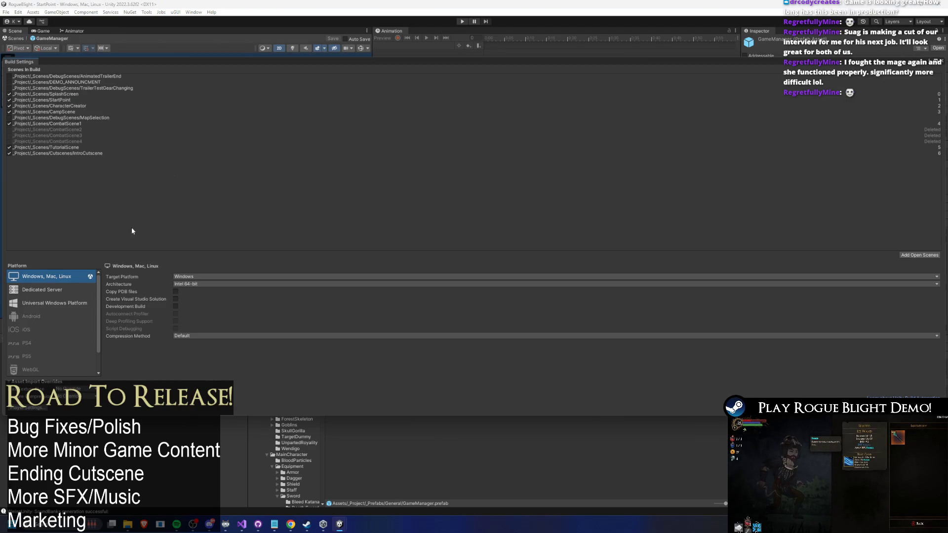
click(28, 408)
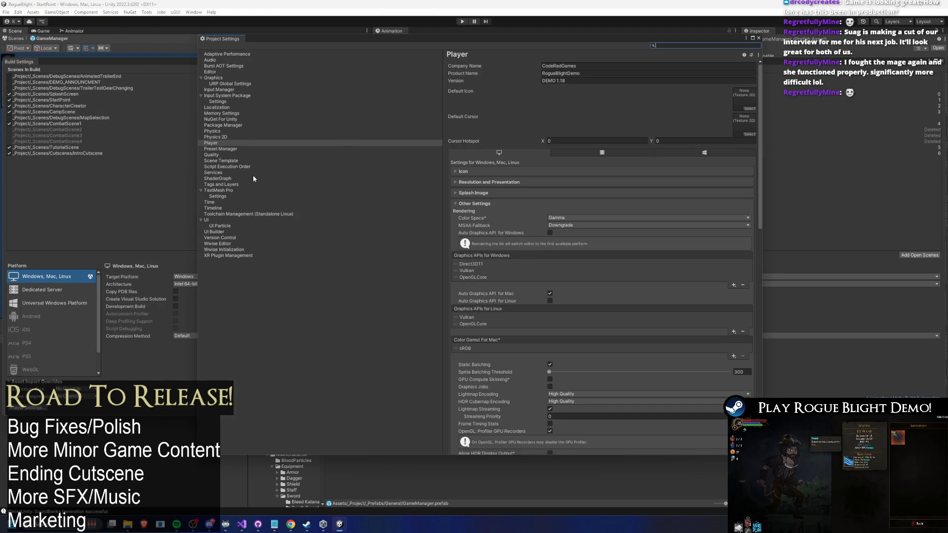
Switch to the Wwise Editor settings and inspect the Wwise Project Path
drag(567, 81, 562, 81)
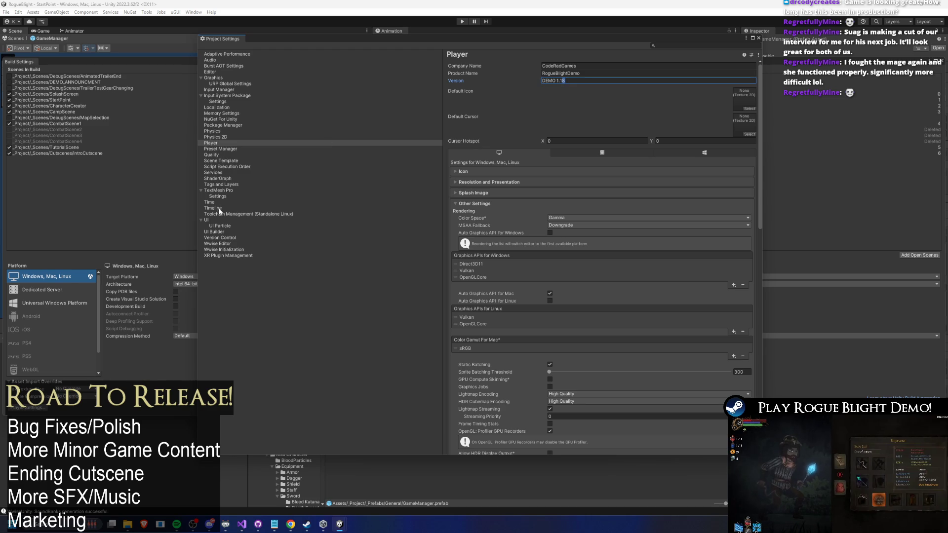
click(221, 244)
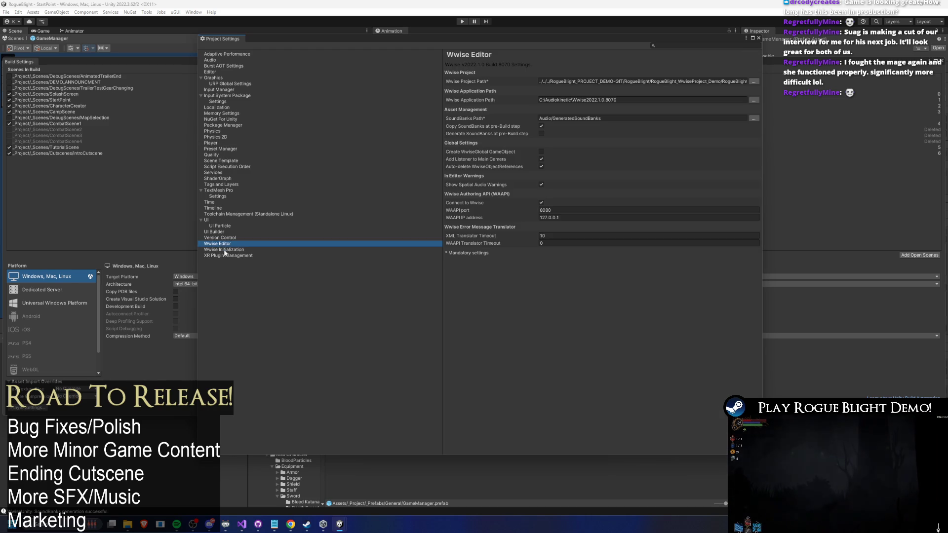
drag(700, 81, 781, 81)
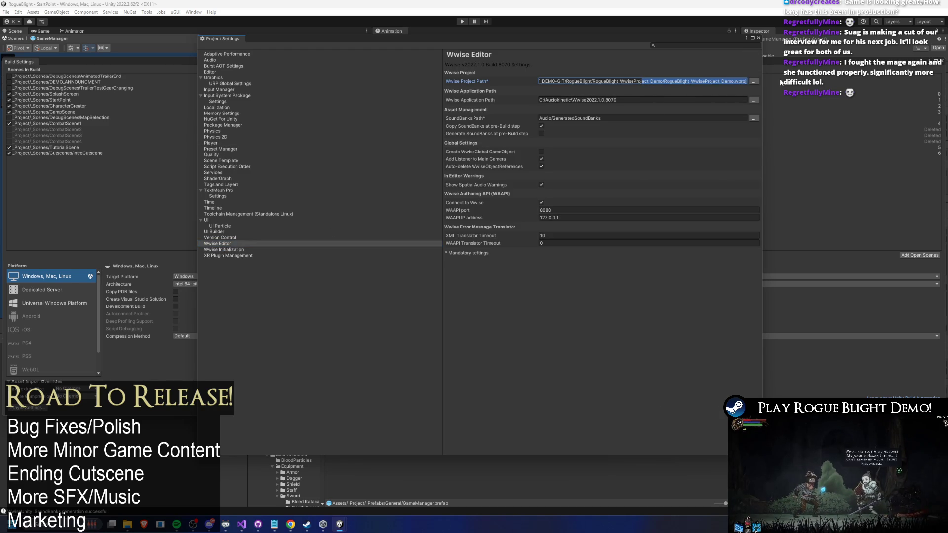
click(656, 82)
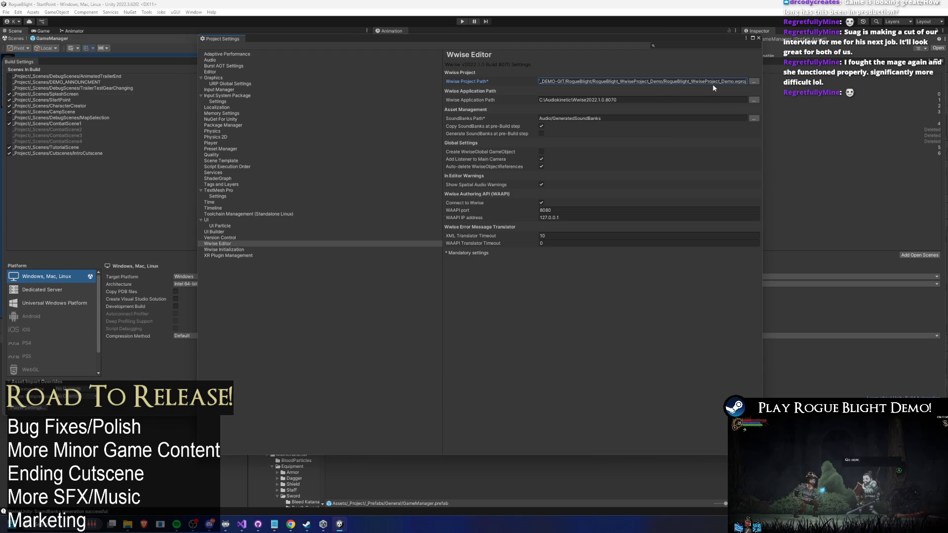
click(656, 87)
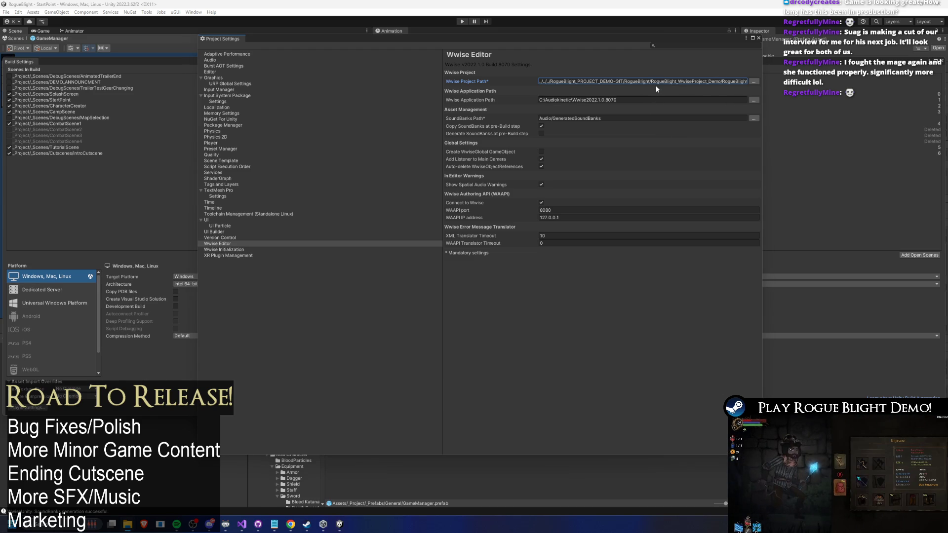
Examine the project path text, then browse for a different Wwise project file
click(622, 81)
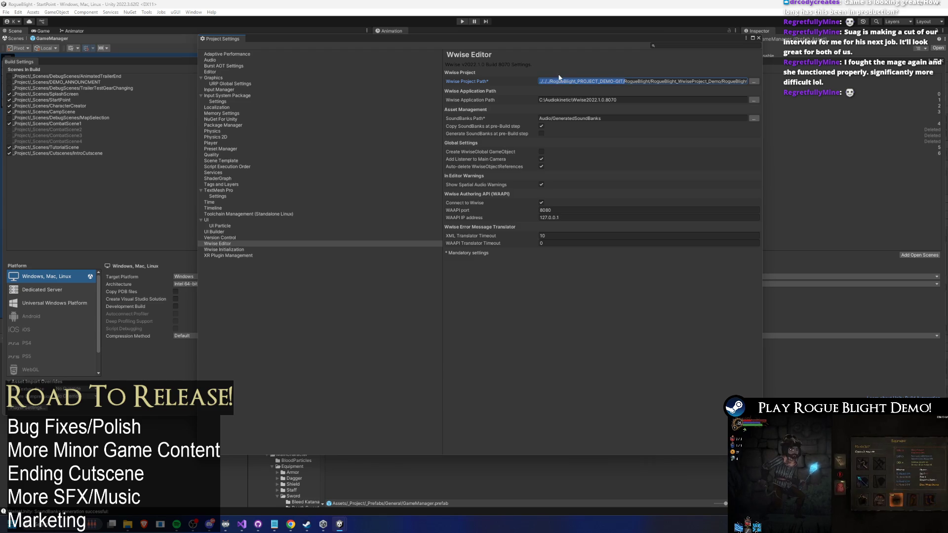
key(shift+End)
key(ctrl+a)
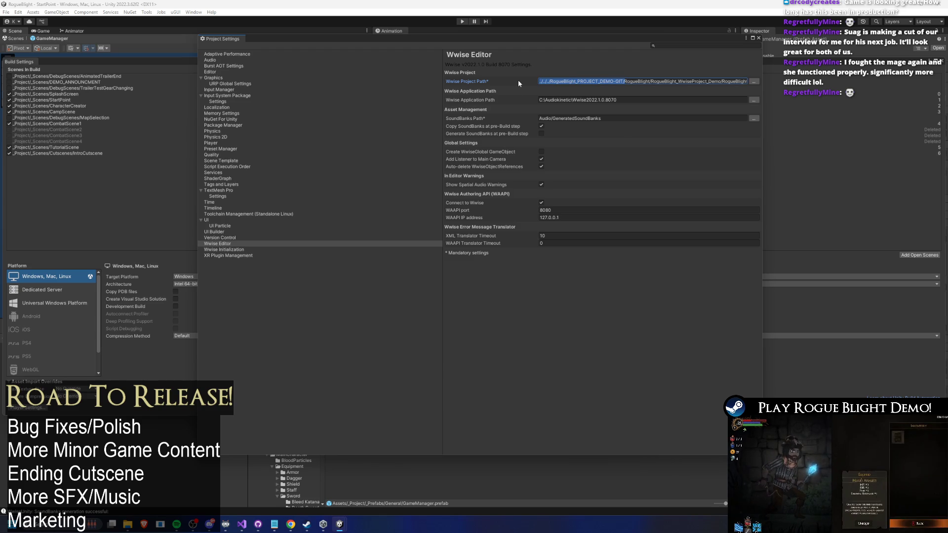
drag(624, 83, 632, 84)
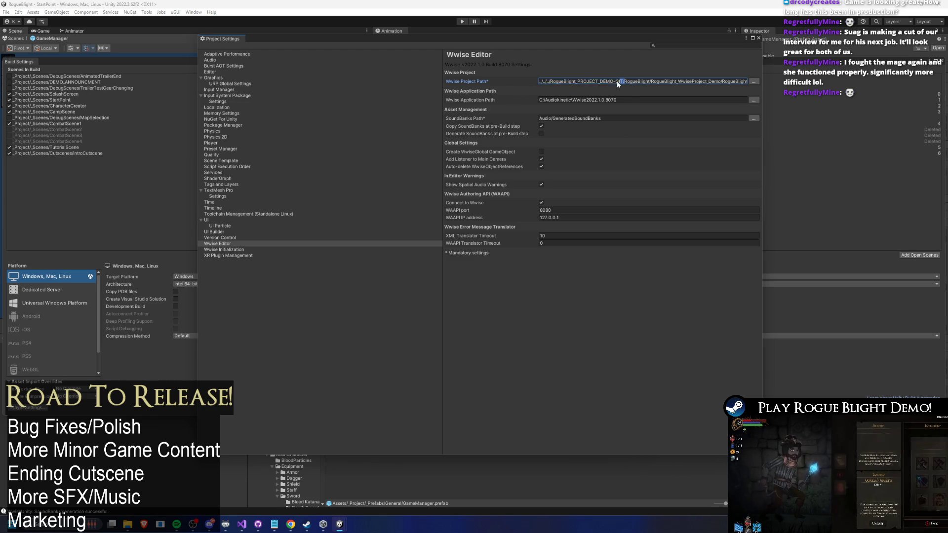
click(626, 83)
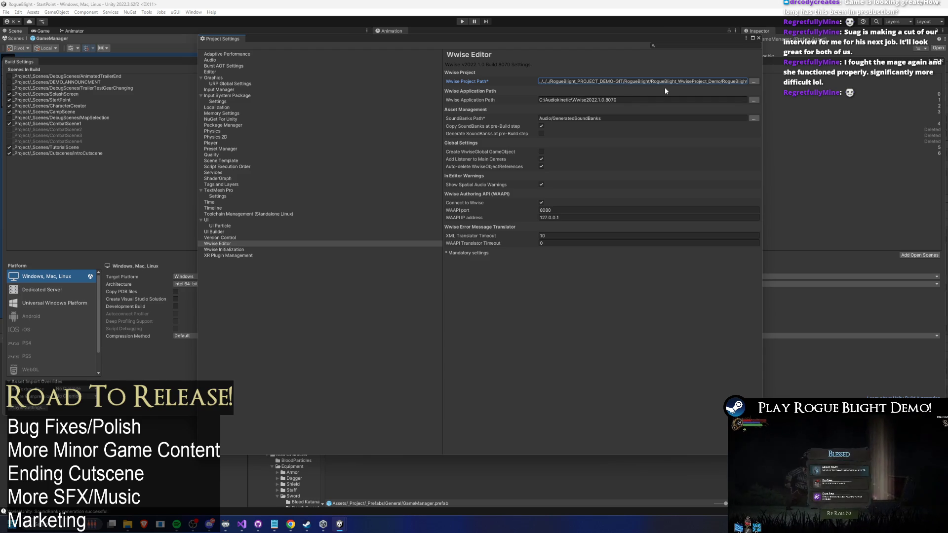
click(752, 82)
drag(241, 22, 338, 90)
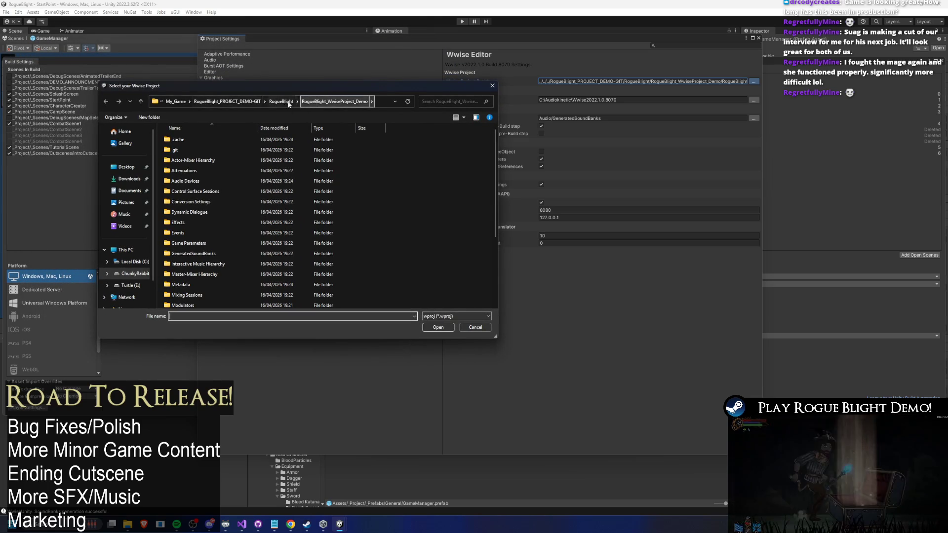
Navigate to RogueBlight_PROJECT_DEMO-GIT(NF) > RogueBlight > RogueBlight_WwiseProject_Demo in the picker
click(251, 102)
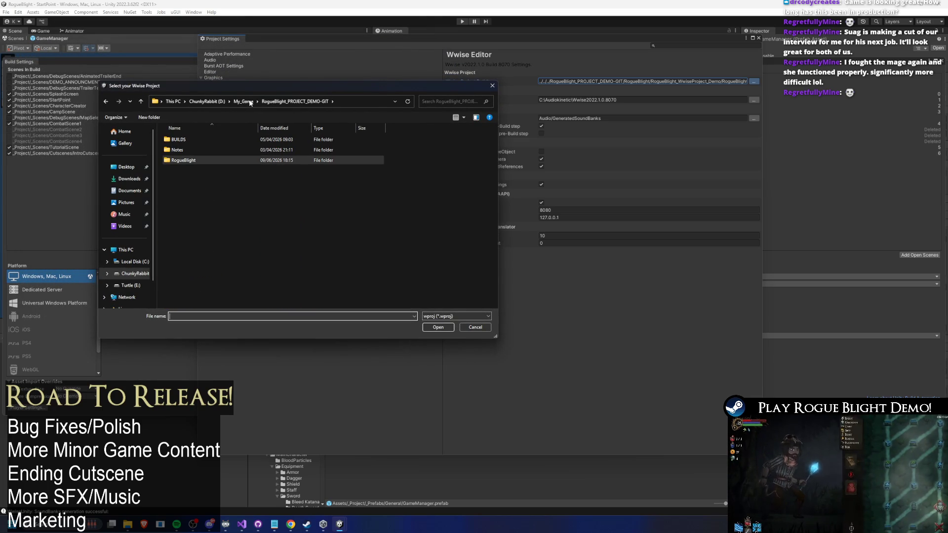
click(244, 101)
double_click(229, 253)
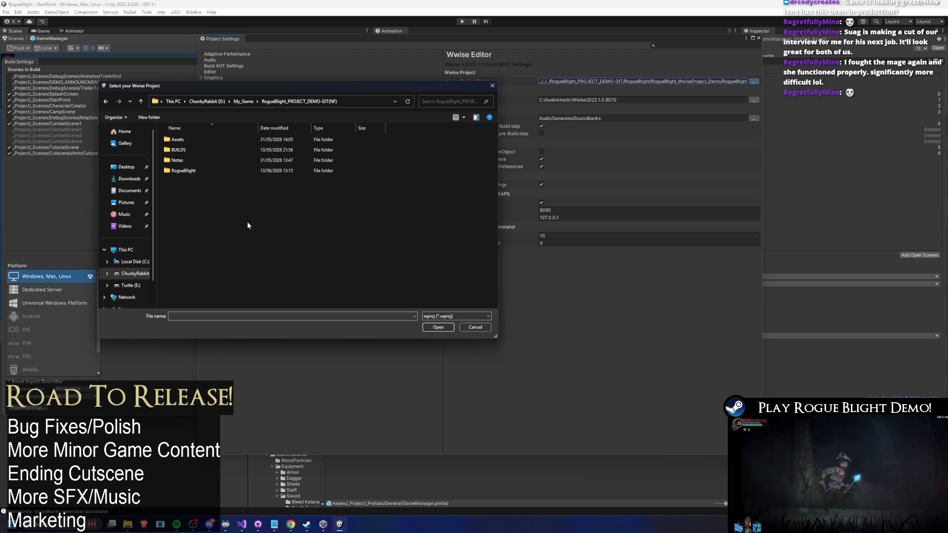
click(197, 171)
double_click(197, 171)
double_click(203, 212)
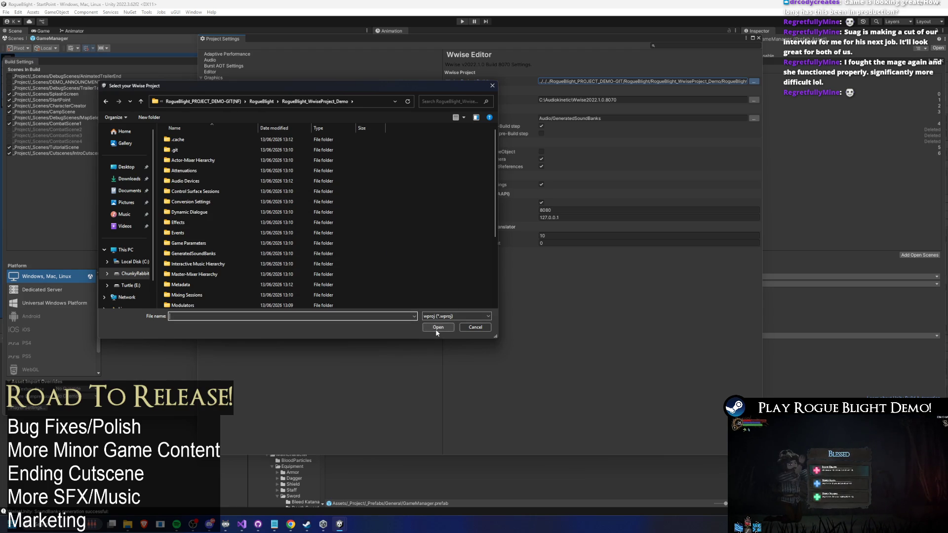
click(261, 101)
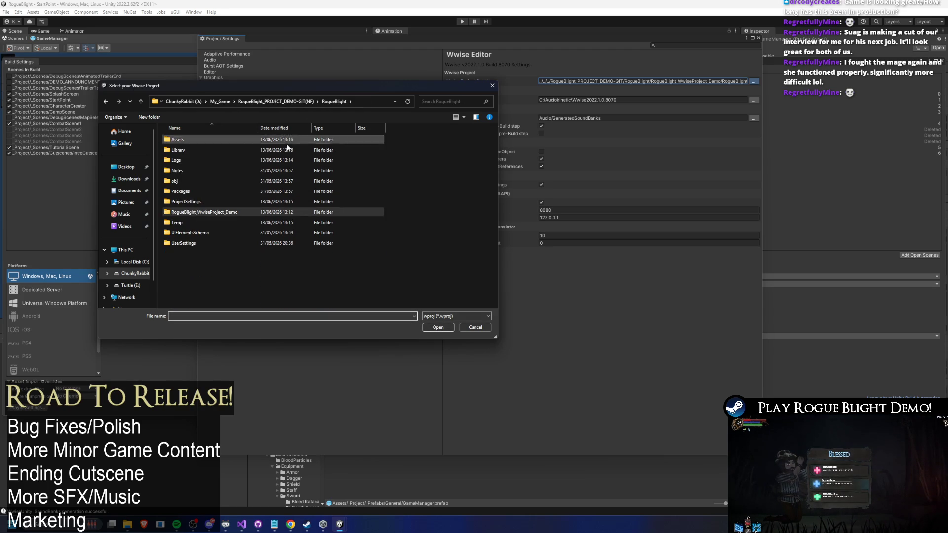
click(438, 327)
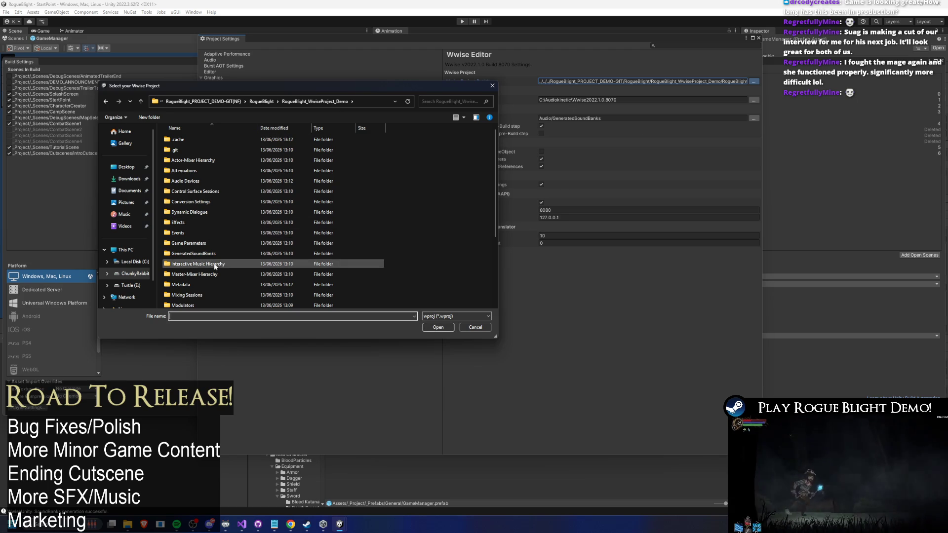
Choose RogueBlight_WwiseProject.wproj as the Wwise project and check the resulting path
click(203, 171)
scroll(365, 142, down, 4)
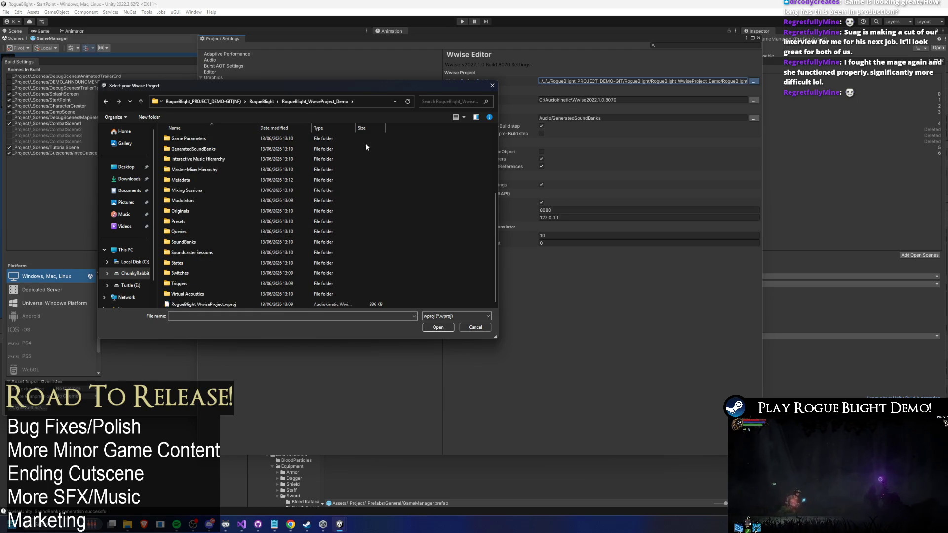
click(204, 304)
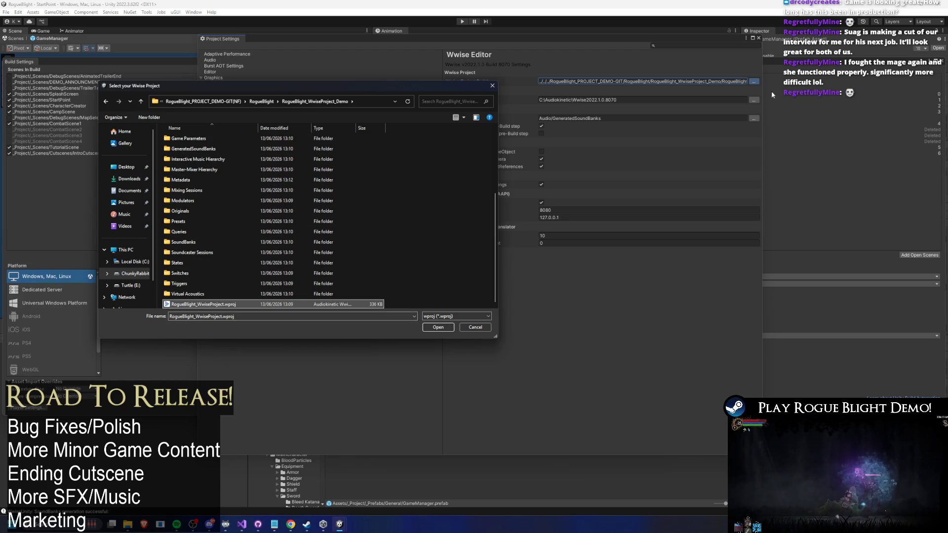
click(492, 86)
mouse_move(664, 80)
mouse_down()
mouse_move(795, 82)
mouse_move(786, 88)
mouse_up()
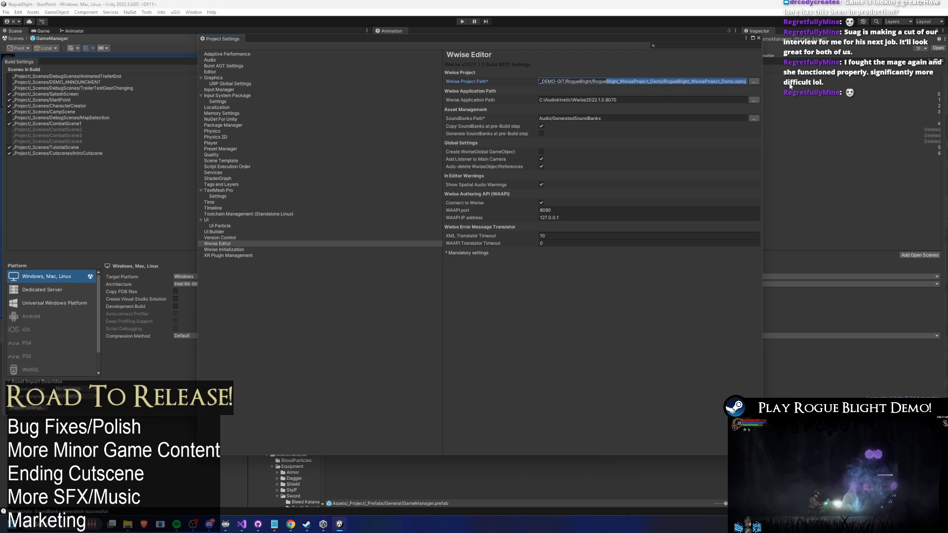
key(Escape)
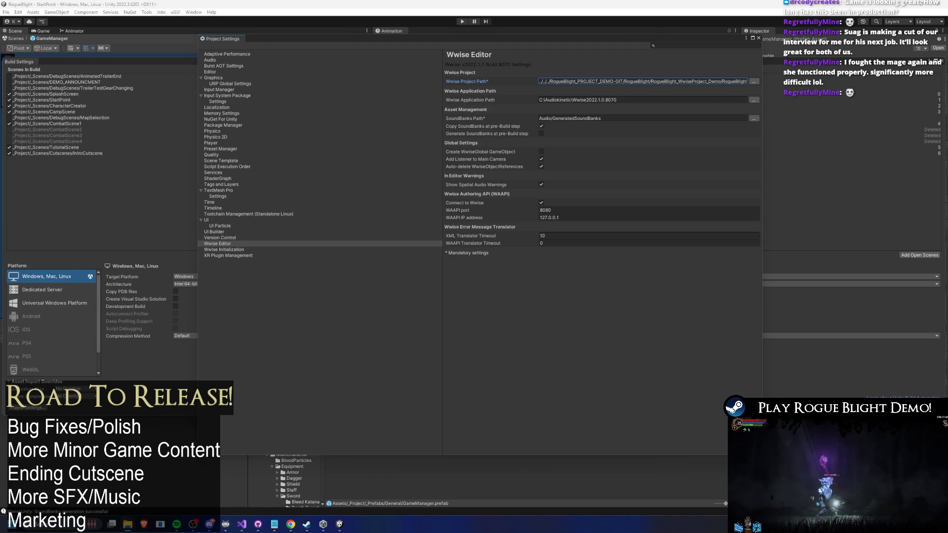
Re-pick RogueBlight_WwiseProject.wproj from the (NF) project's RogueBlight_WwiseProject_Demo folder
click(756, 81)
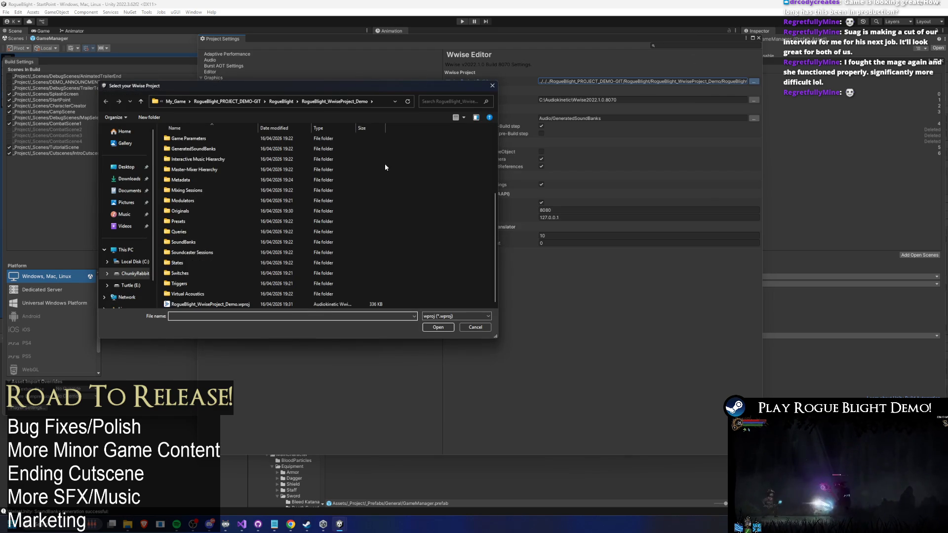
click(281, 102)
click(275, 102)
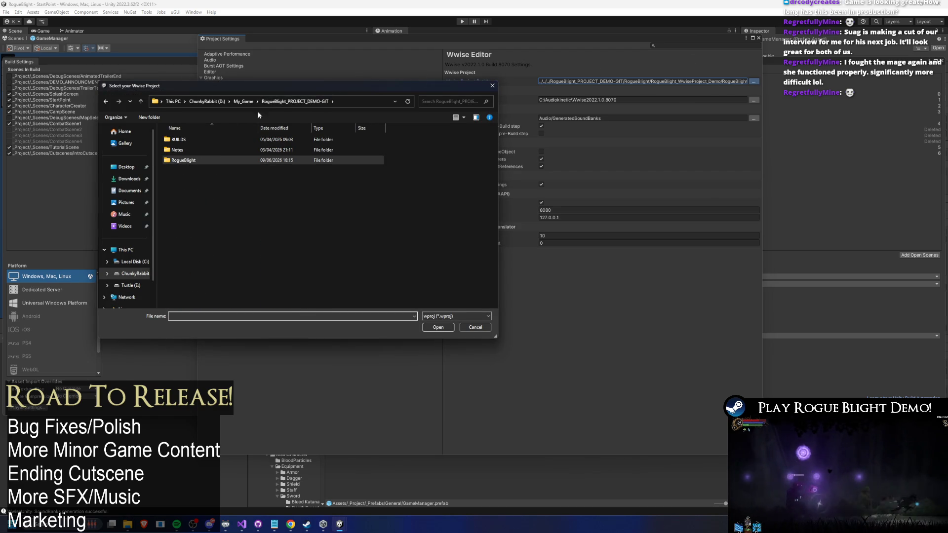
click(243, 102)
double_click(232, 253)
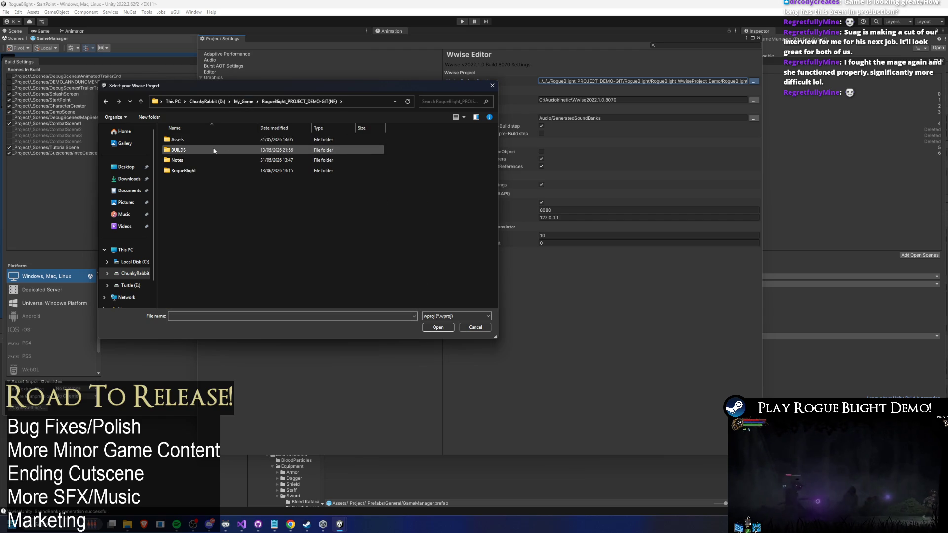
double_click(213, 143)
key(alt+Left)
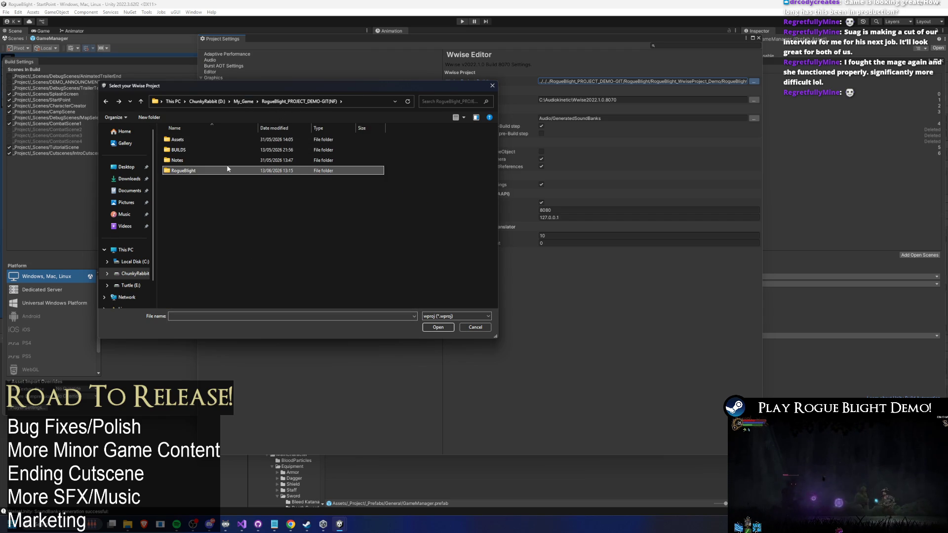
double_click(182, 171)
double_click(197, 211)
double_click(198, 304)
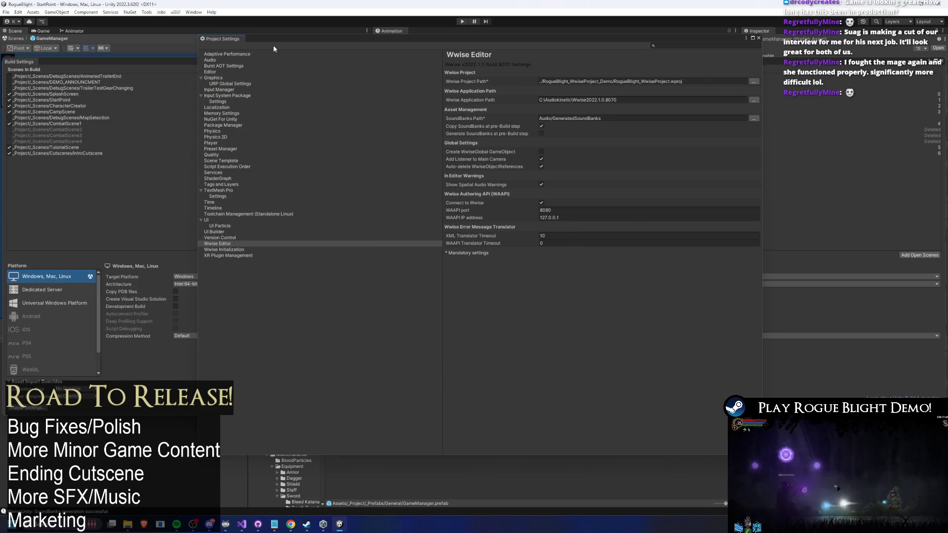
Close Project Settings and Build Settings and bring up the Wwise Picker listing
click(759, 38)
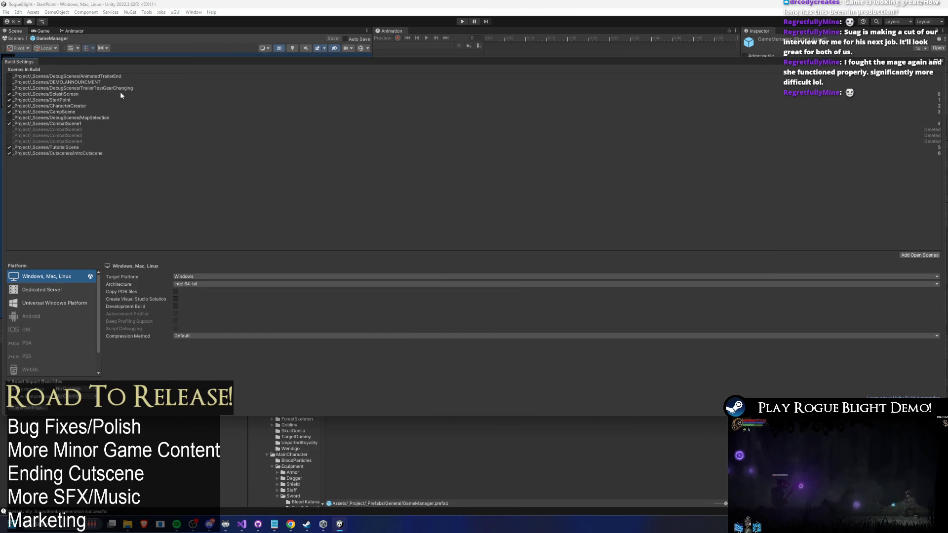
click(451, 324)
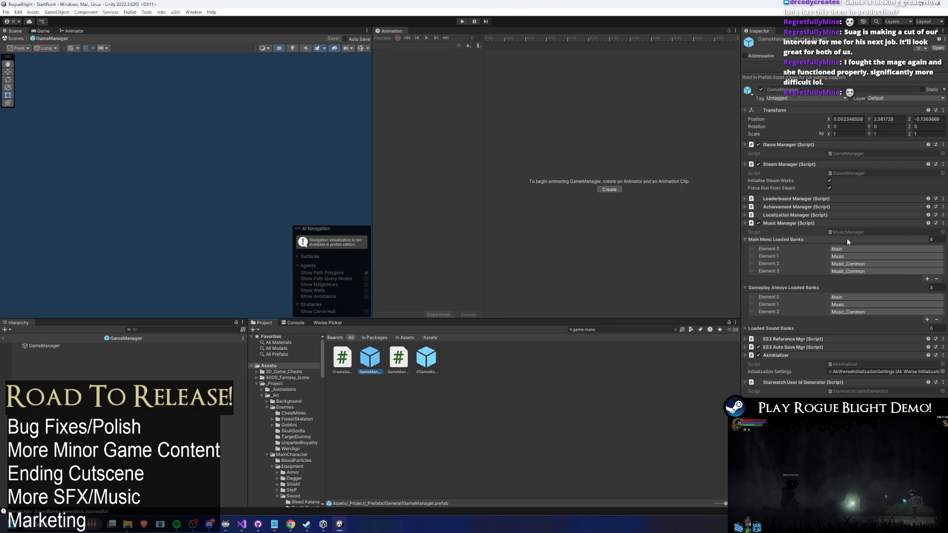
click(328, 323)
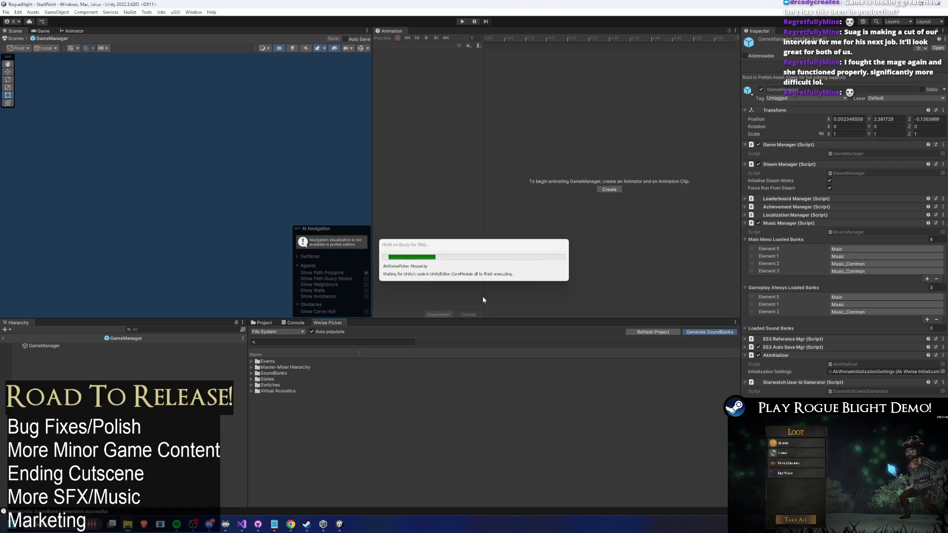
Select GameManager and check Element 3's SoundBank choices without changing them
click(44, 346)
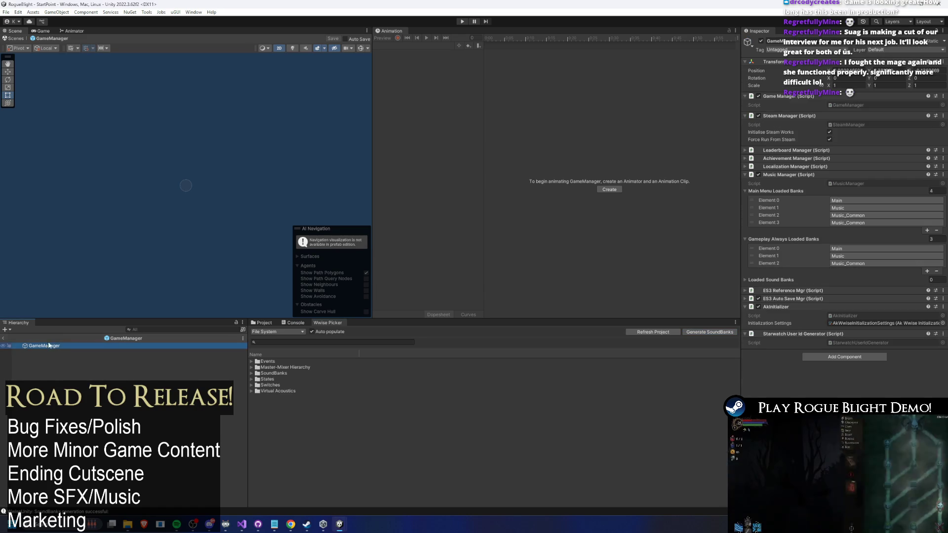
click(891, 224)
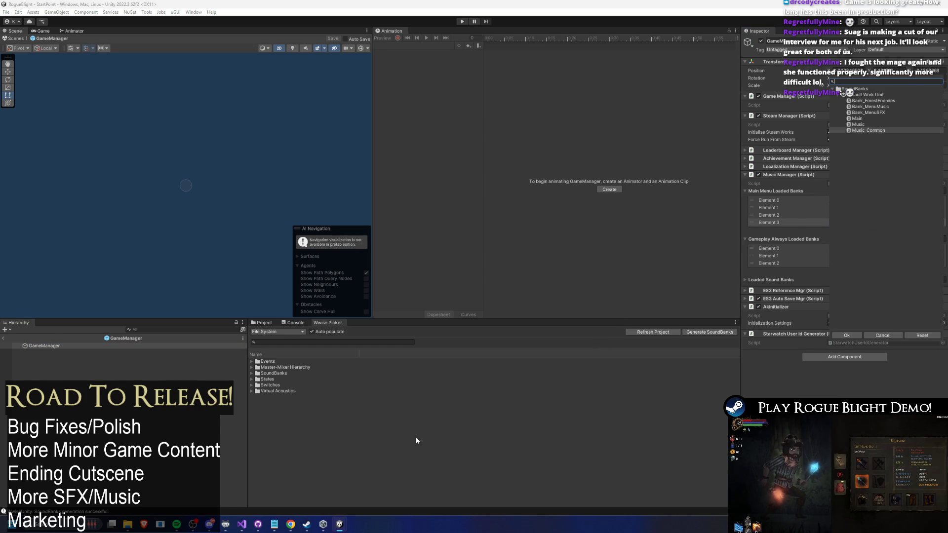
click(629, 360)
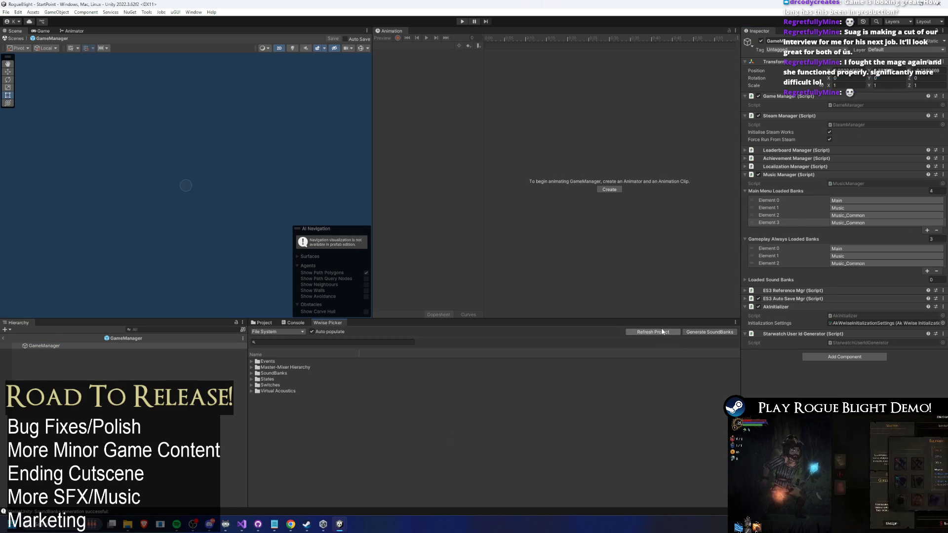
Expand SoundBanks > Default Work Unit, generate the SoundBanks, and open Element 2's bank chooser
click(251, 374)
click(257, 379)
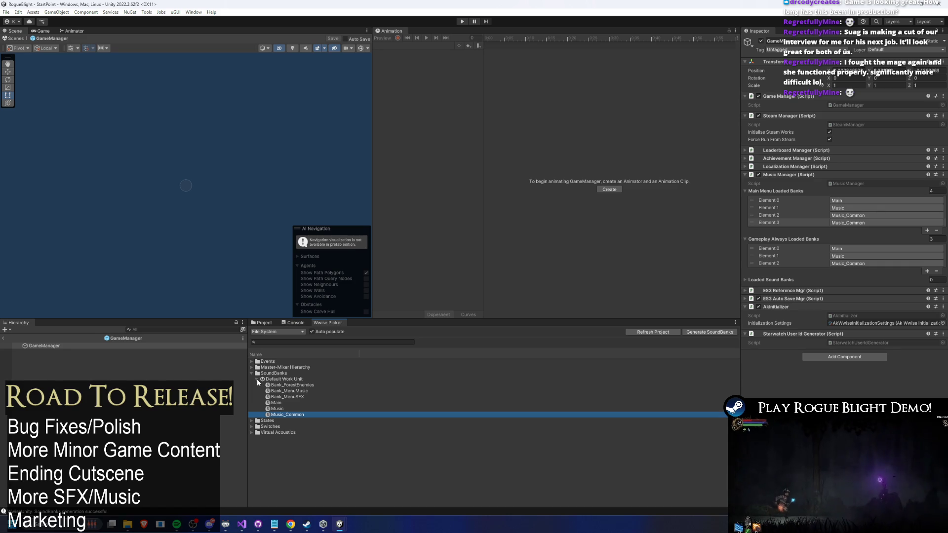
click(717, 335)
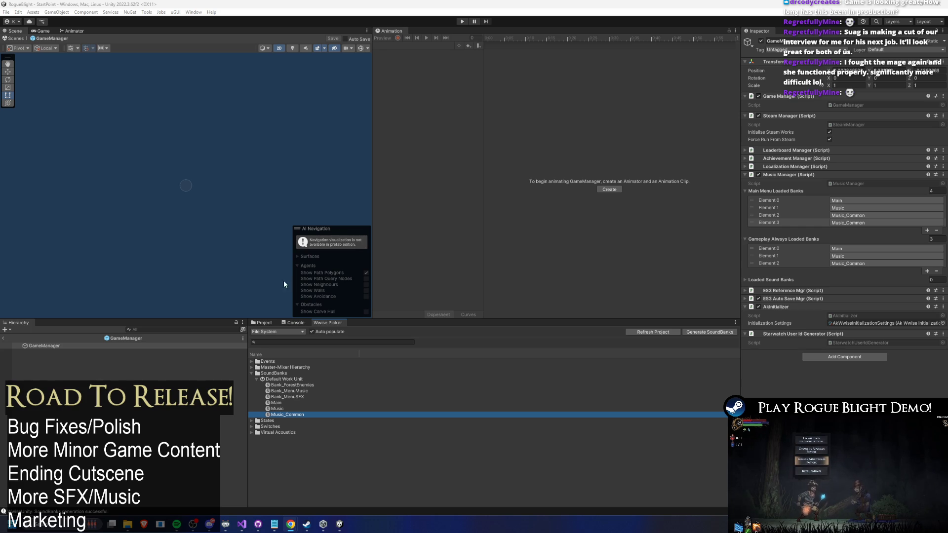
mouse_move(177, 524)
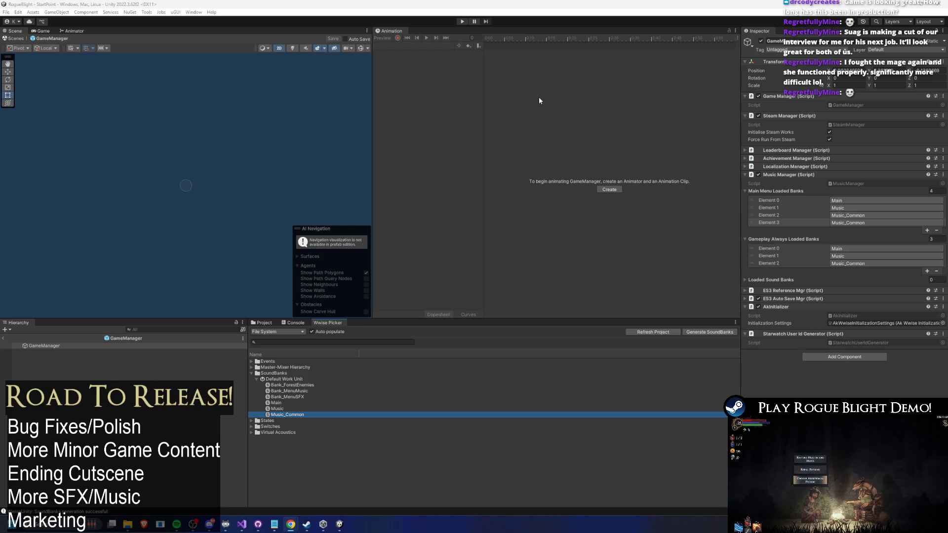
click(843, 216)
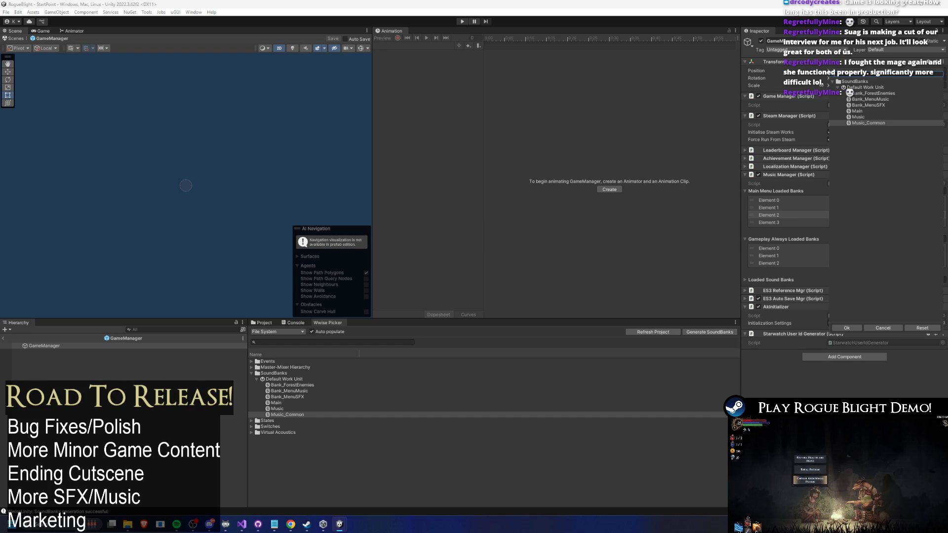
Delete the Music_Common Element 3 from Main Menu Loaded Banks and open Build Settings
key(Return)
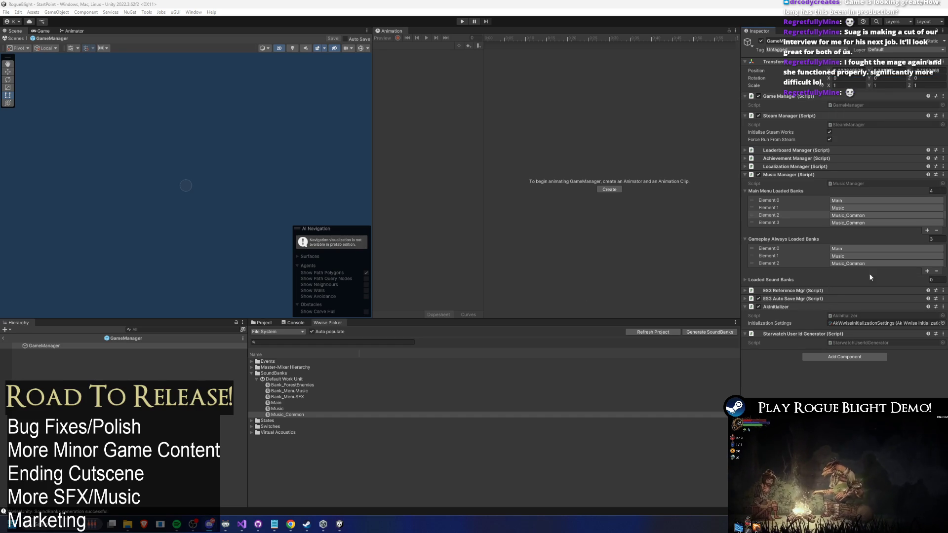
click(775, 223)
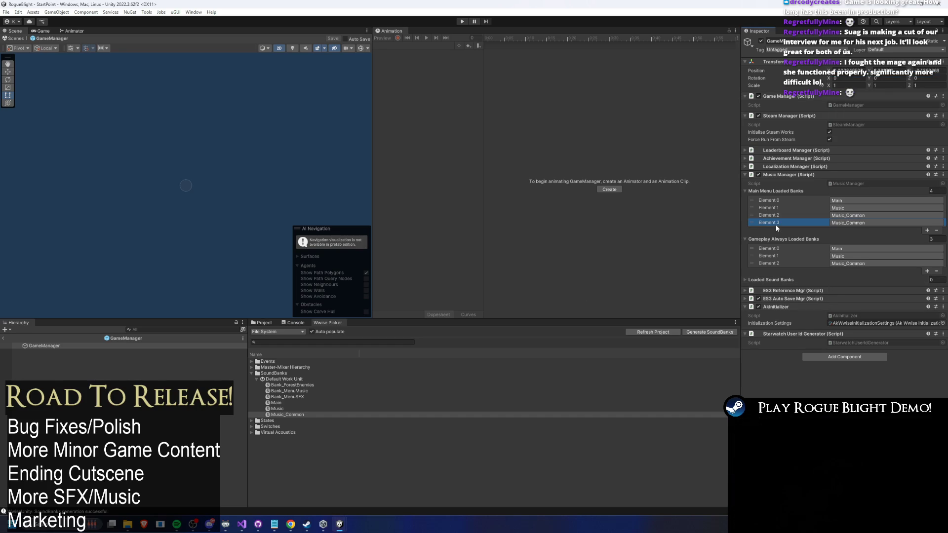
key(Delete)
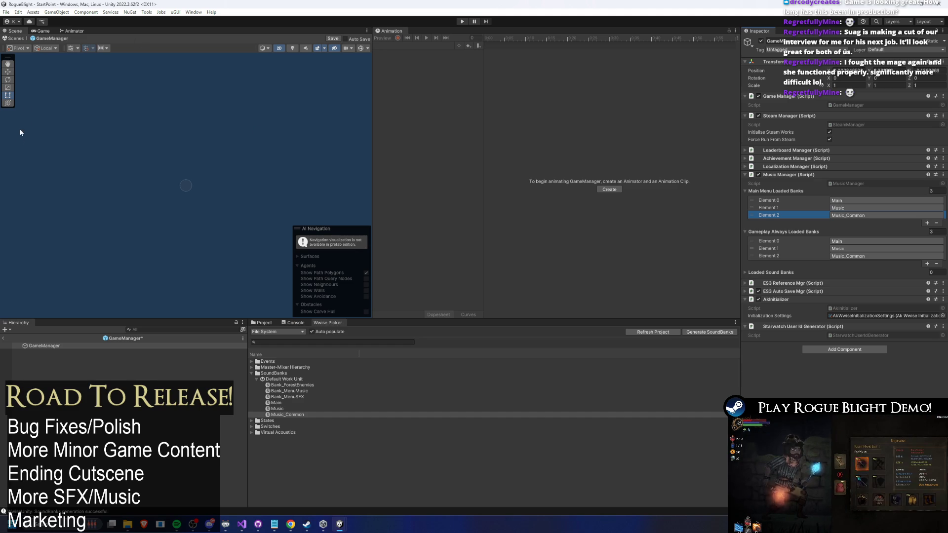
click(6, 12)
click(28, 104)
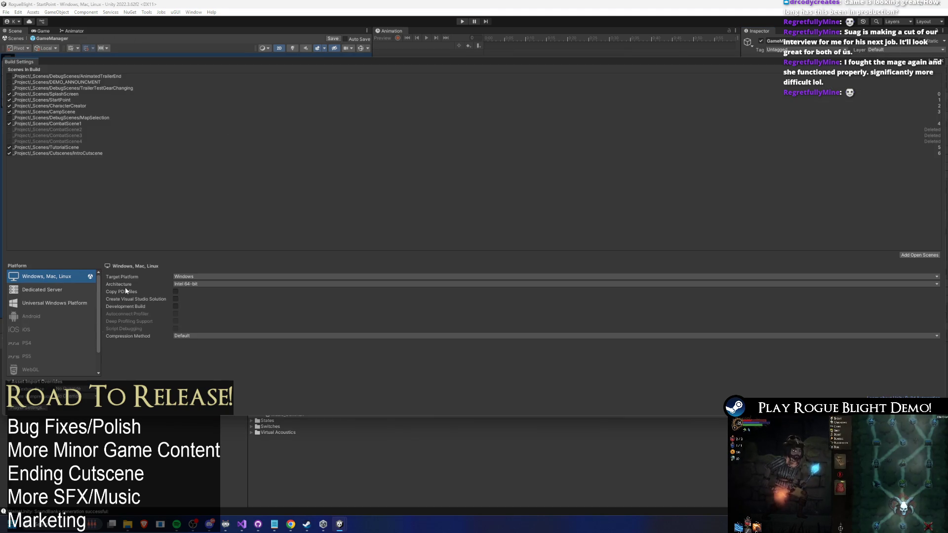
click(22, 408)
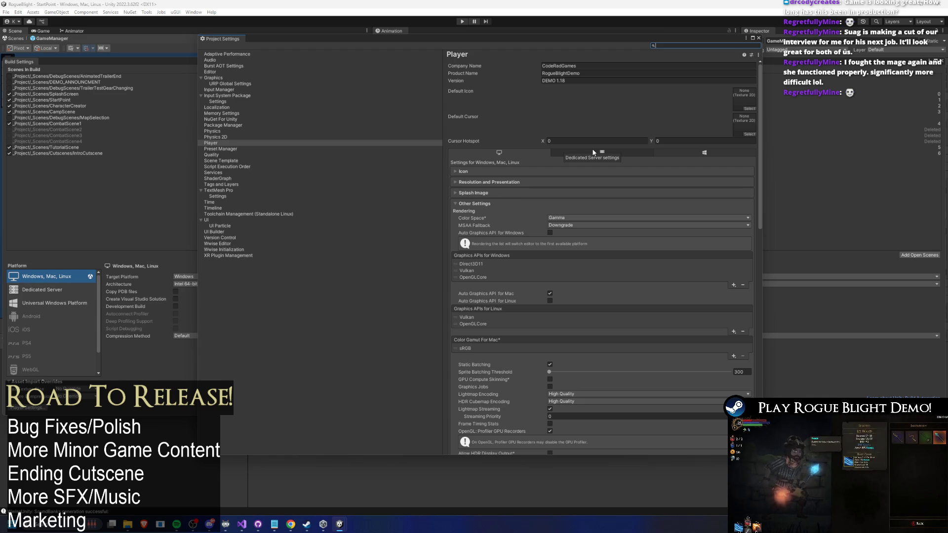
click(221, 244)
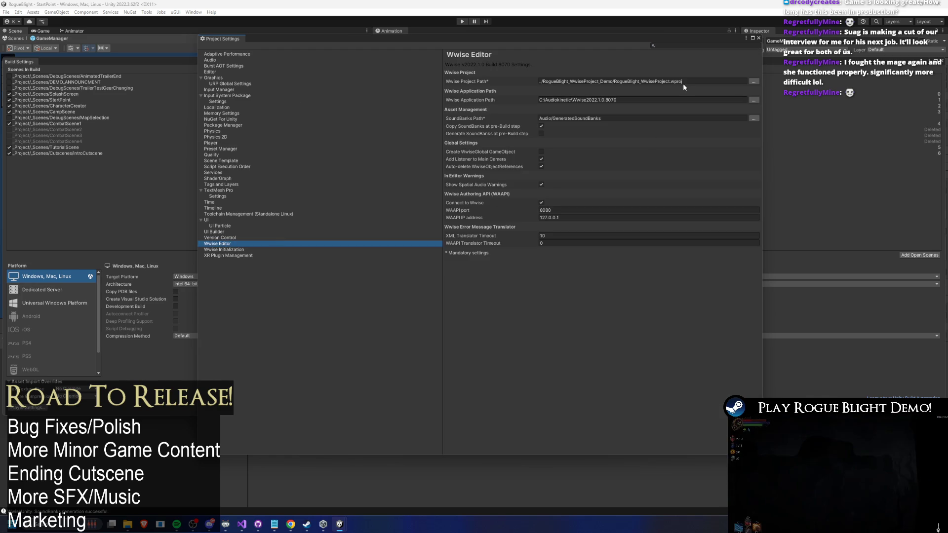
click(649, 81)
drag(639, 81, 648, 81)
triple_click(640, 81)
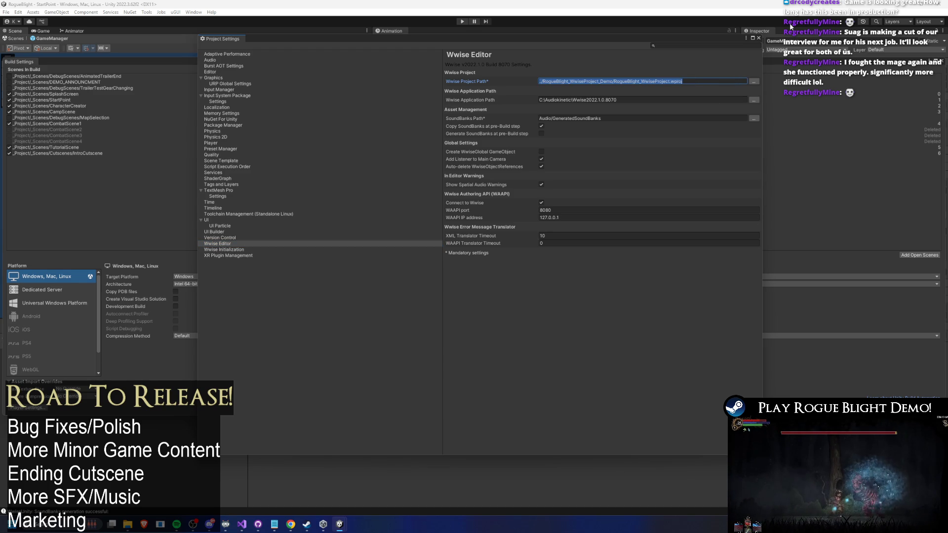
click(758, 38)
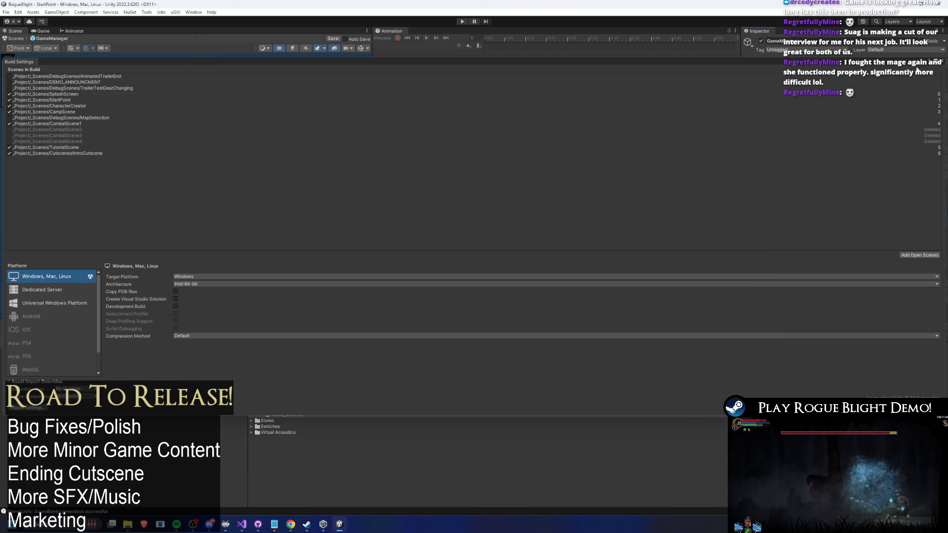
click(941, 62)
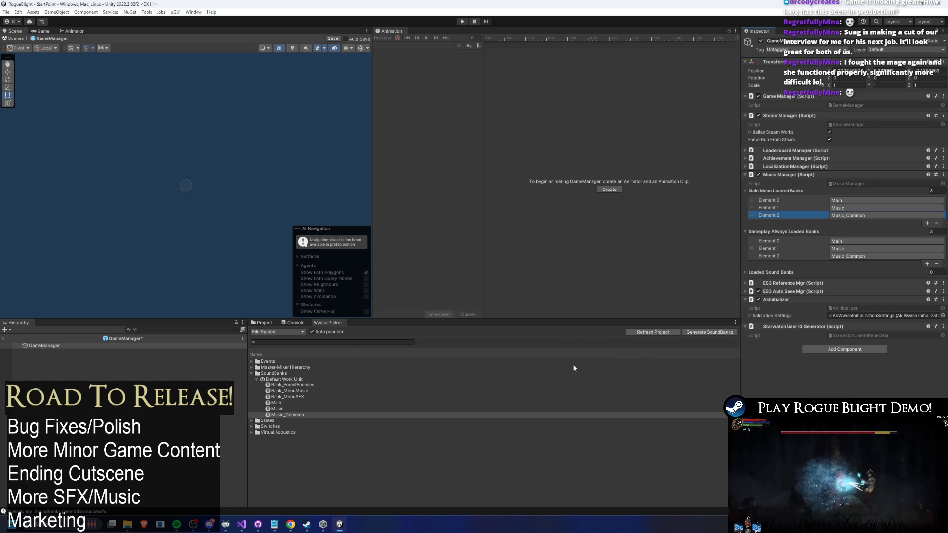
Restore the fourth Music_Common main-menu bank entry, save the GameManager prefab and return to StartPoint
click(42, 346)
click(927, 223)
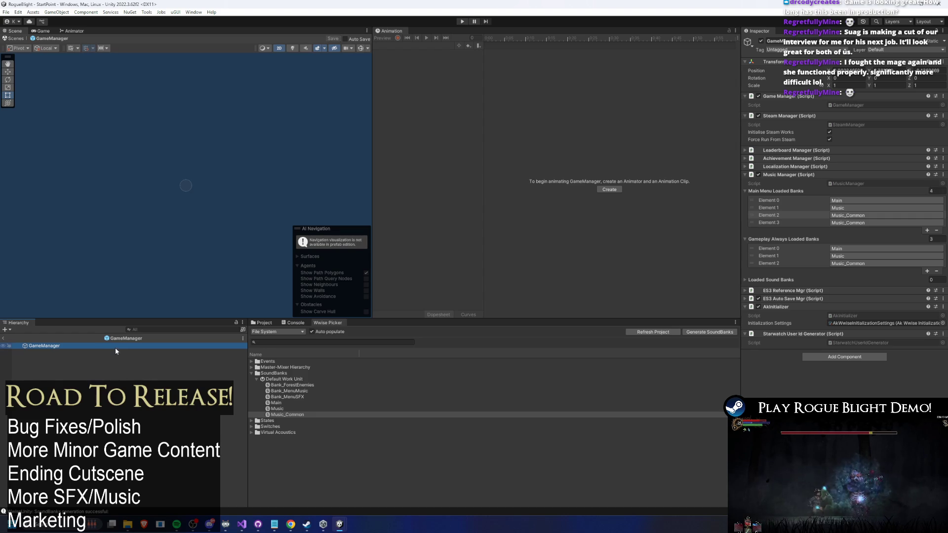
key(ctrl+s)
key(Delete)
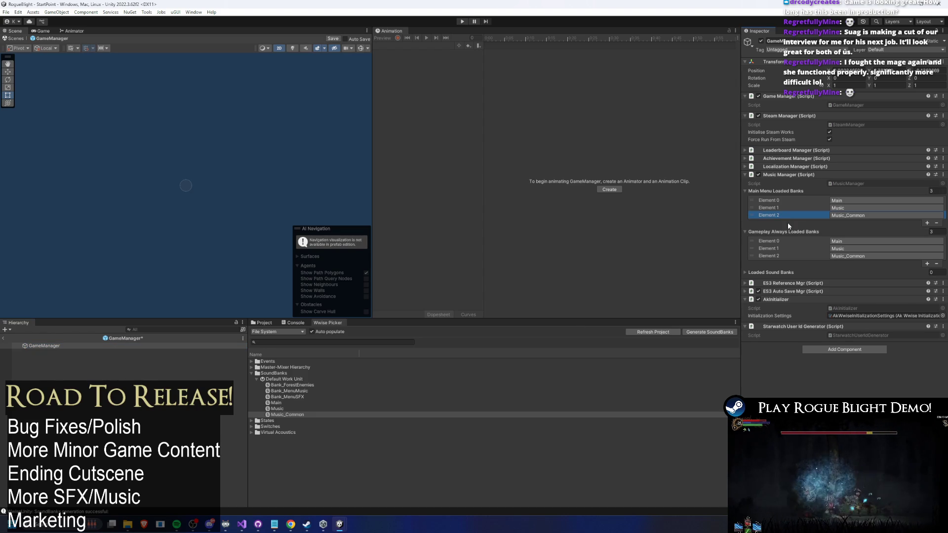
key(ctrl+s)
click(22, 346)
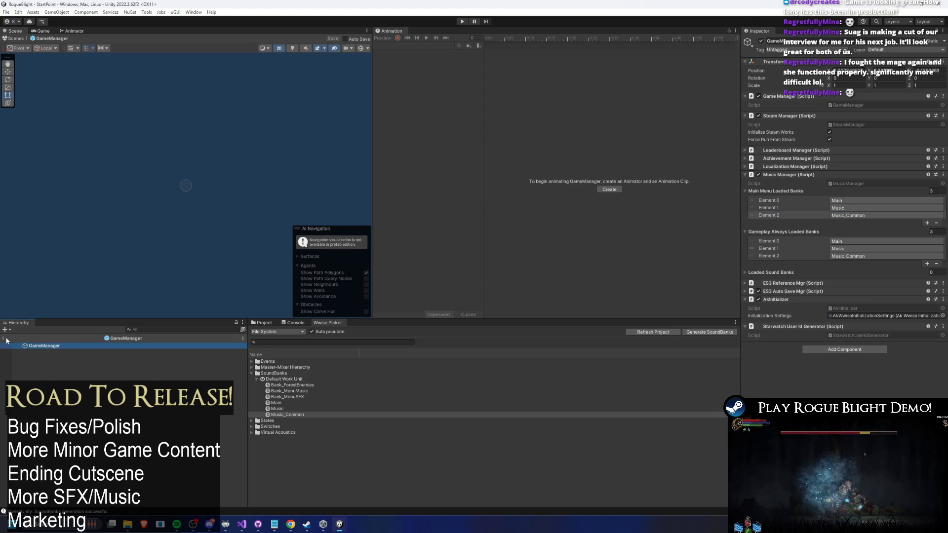
click(5, 338)
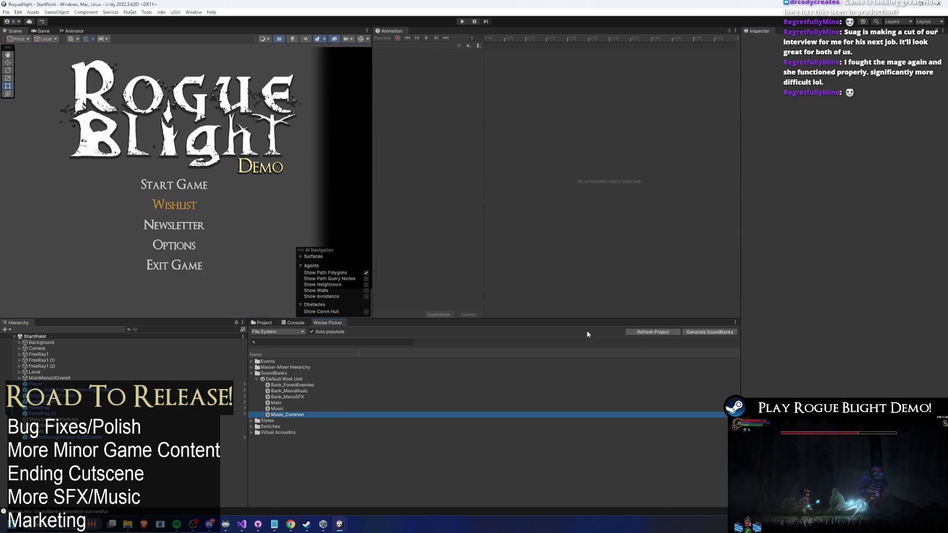
Switch from Wwise to the Project browser and search the assets for 'game mana'
click(293, 322)
click(263, 322)
click(639, 331)
click(639, 331)
key(BackSpace)
key(BackSpace)
key(BackSpace)
text(game m)
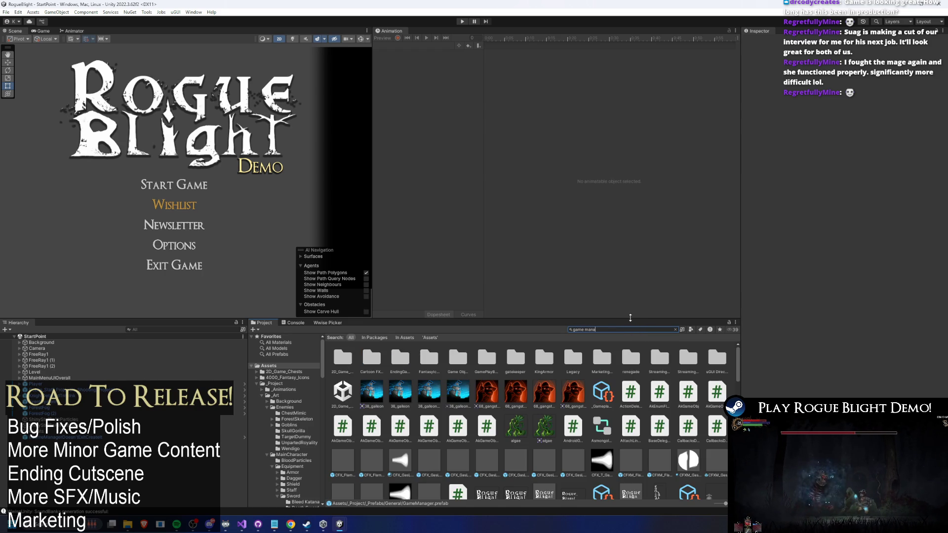
text(ana)
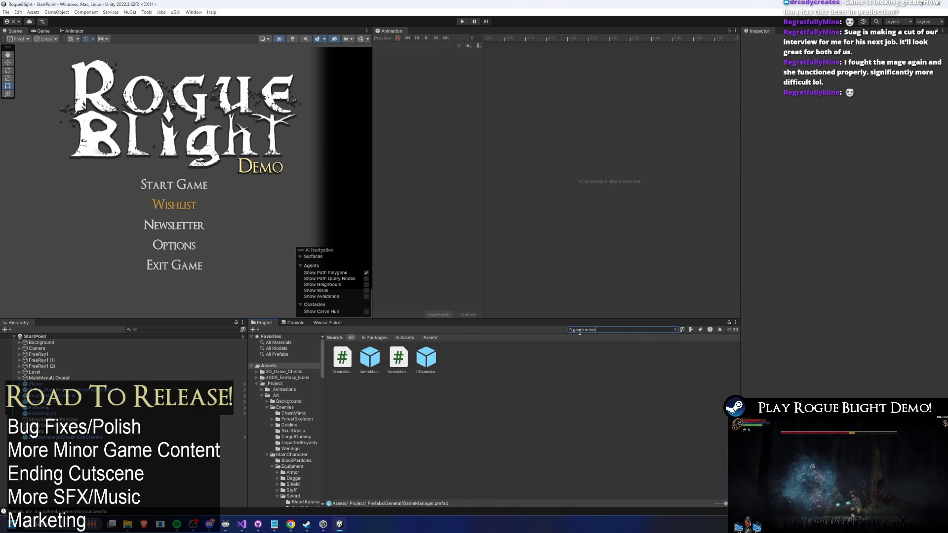
click(617, 329)
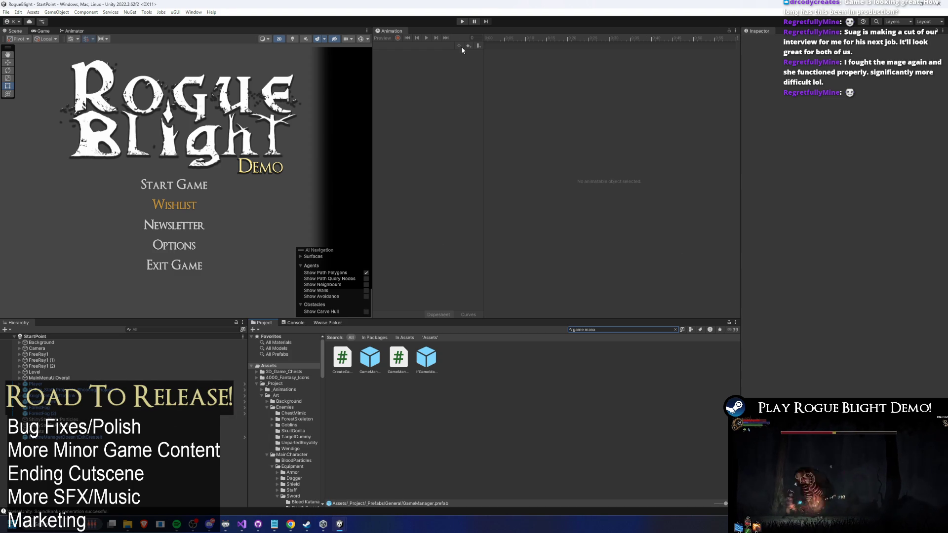
click(466, 23)
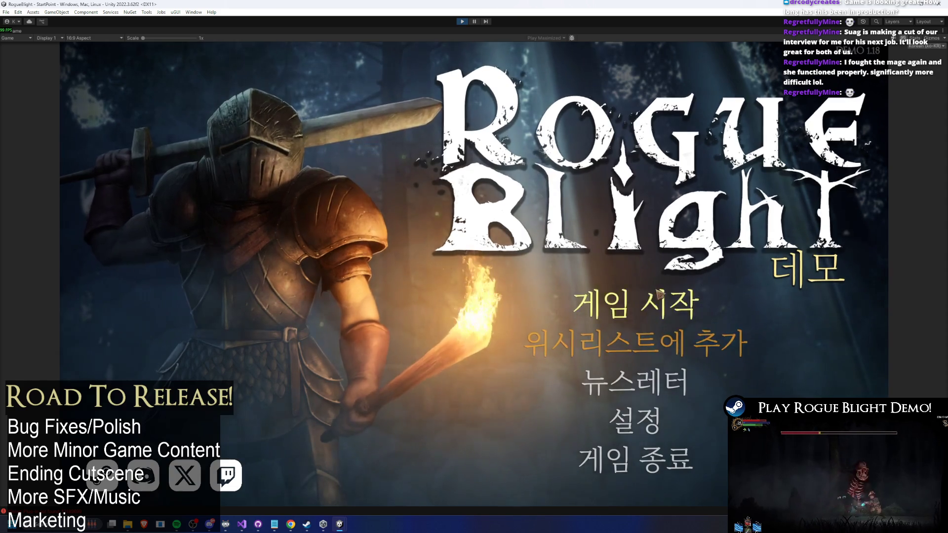
click(658, 295)
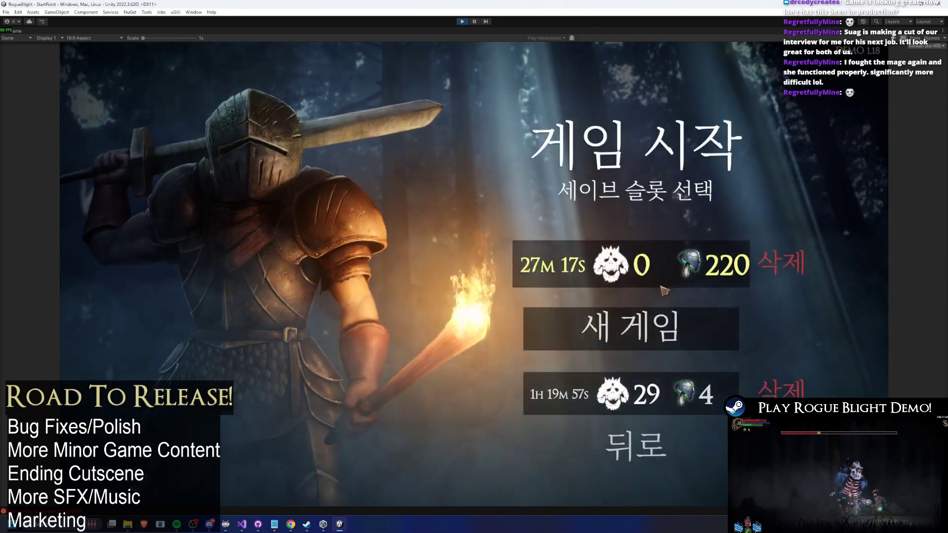
click(672, 264)
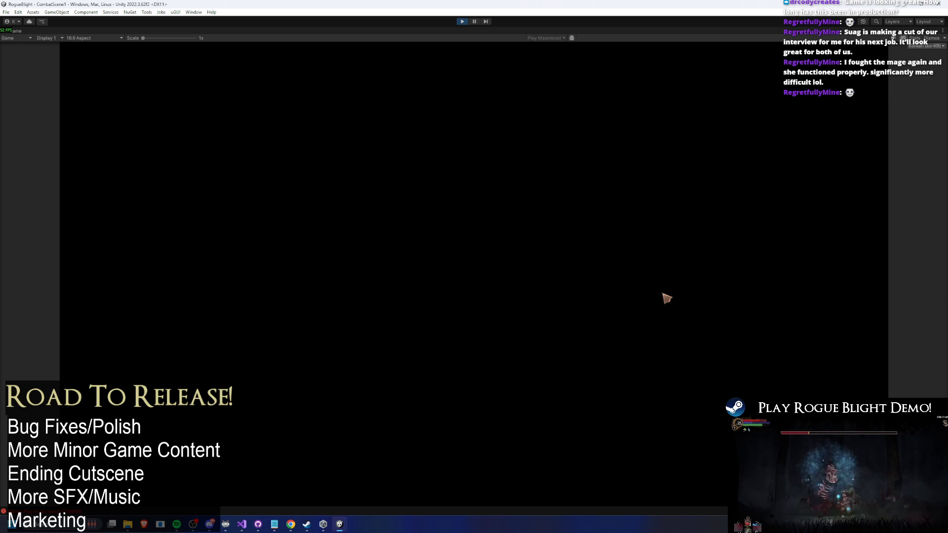
key(Tab)
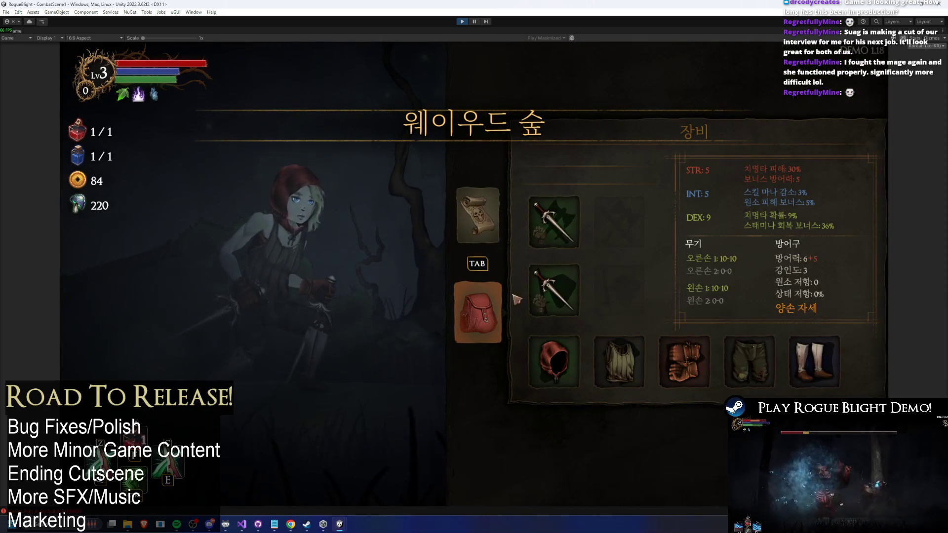
key(Tab)
click(497, 310)
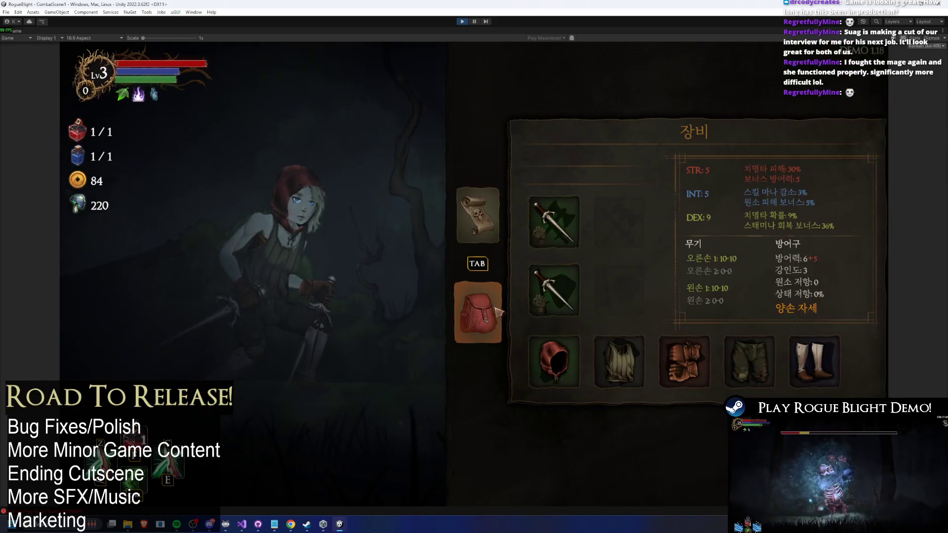
key(F1)
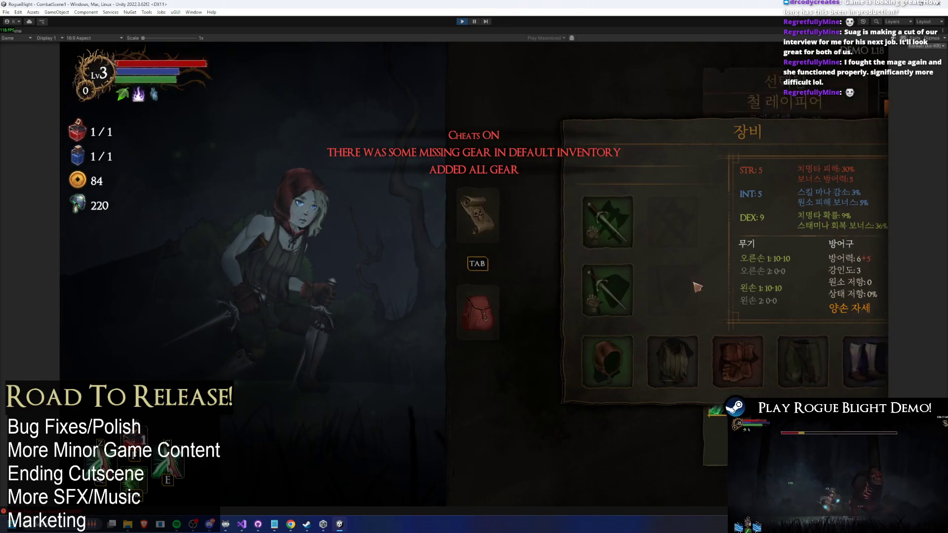
click(572, 291)
click(701, 279)
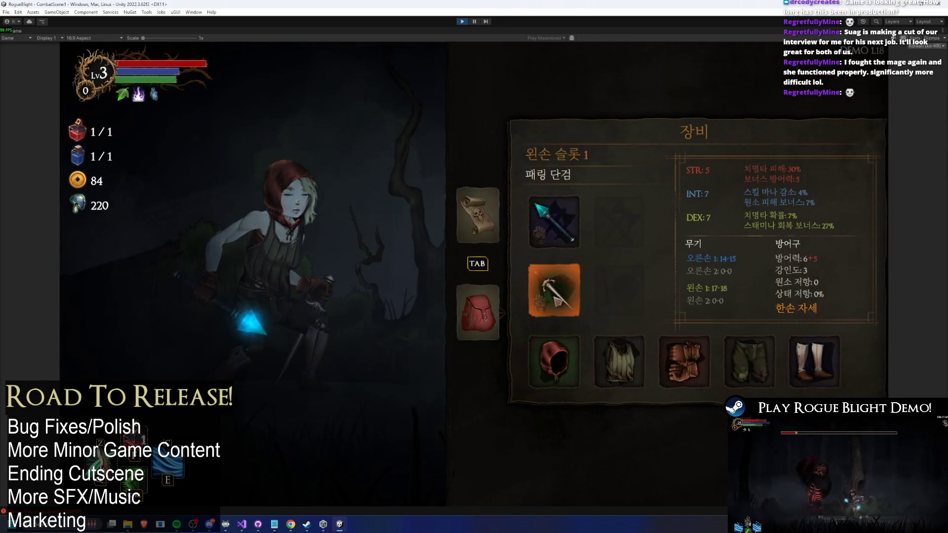
click(554, 289)
click(697, 275)
click(501, 215)
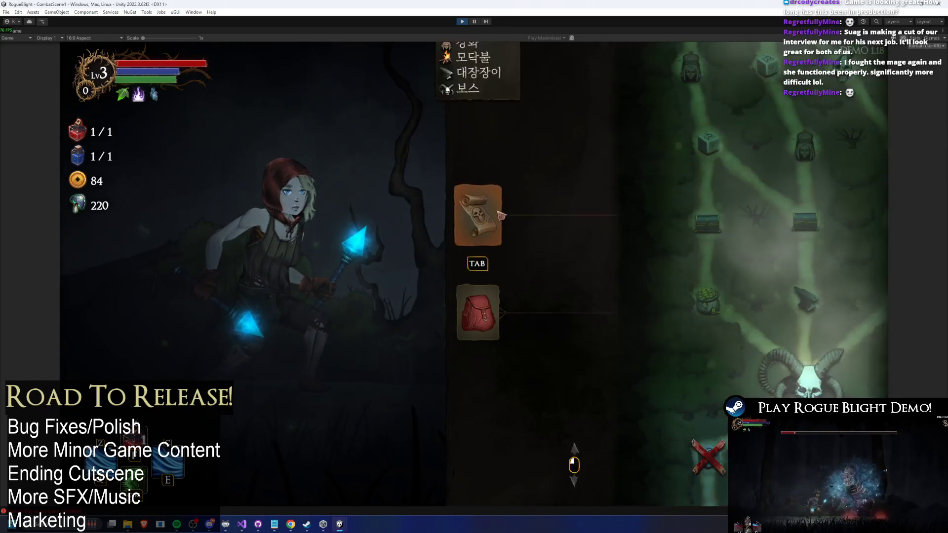
click(611, 451)
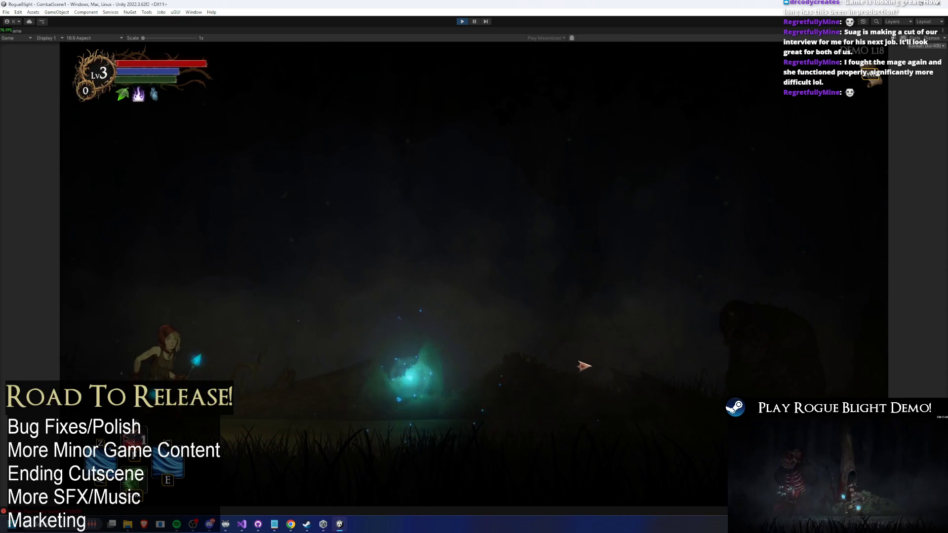
key(shift)
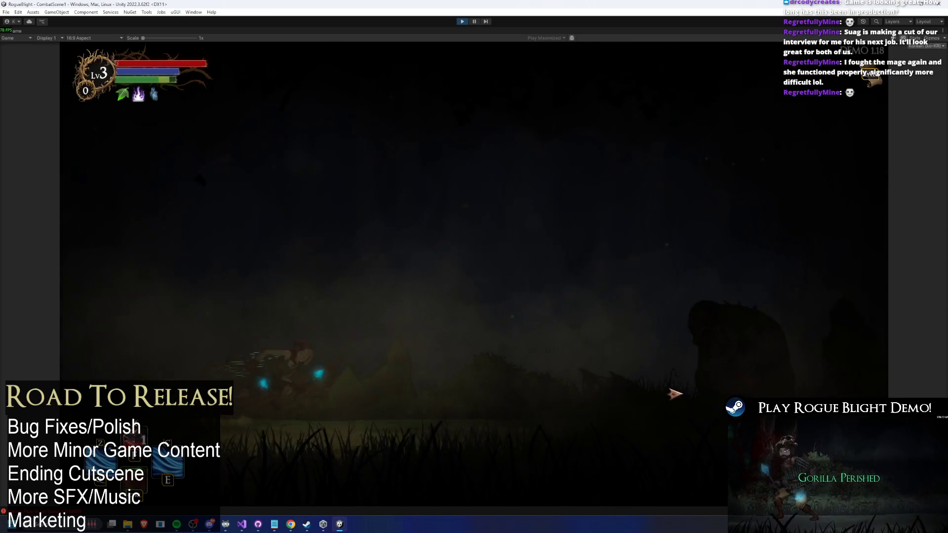
click(691, 390)
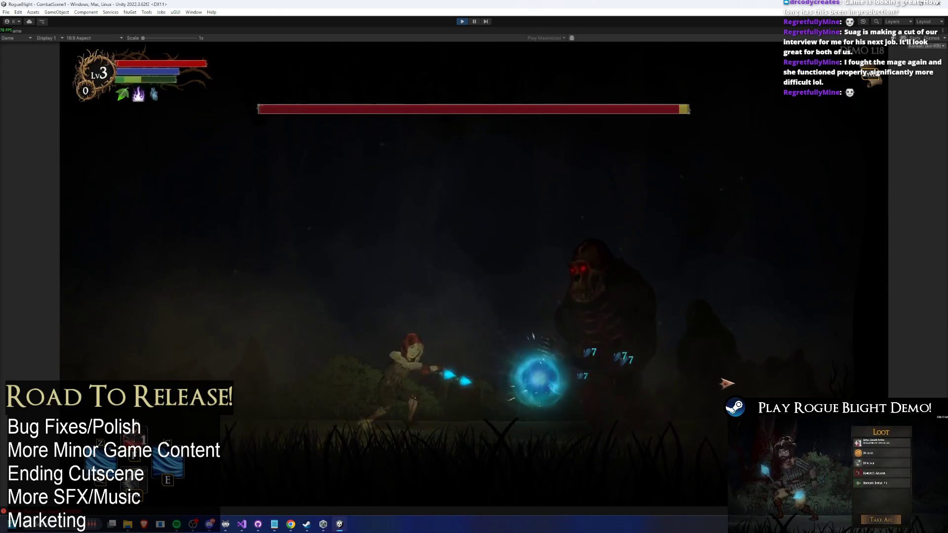
click(726, 384)
key(a)
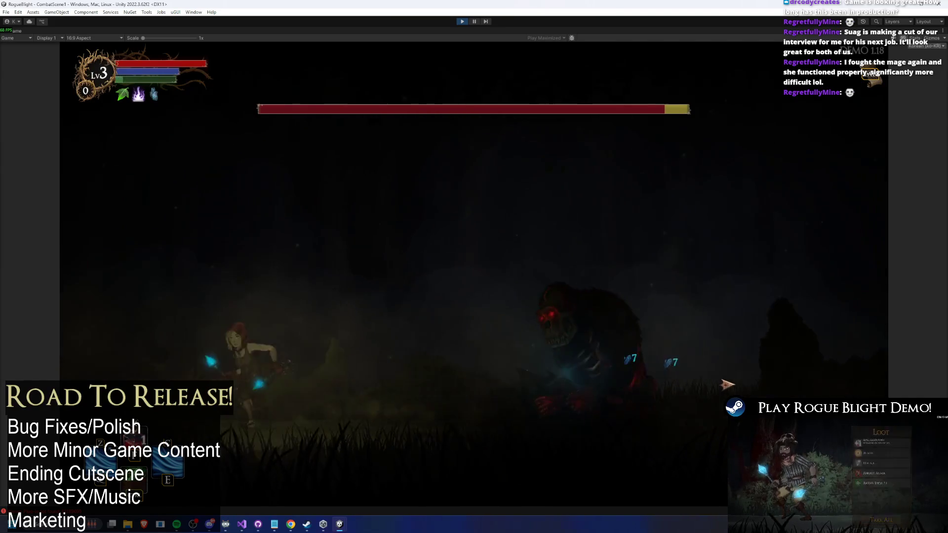
click(633, 391)
click(634, 389)
key(d)
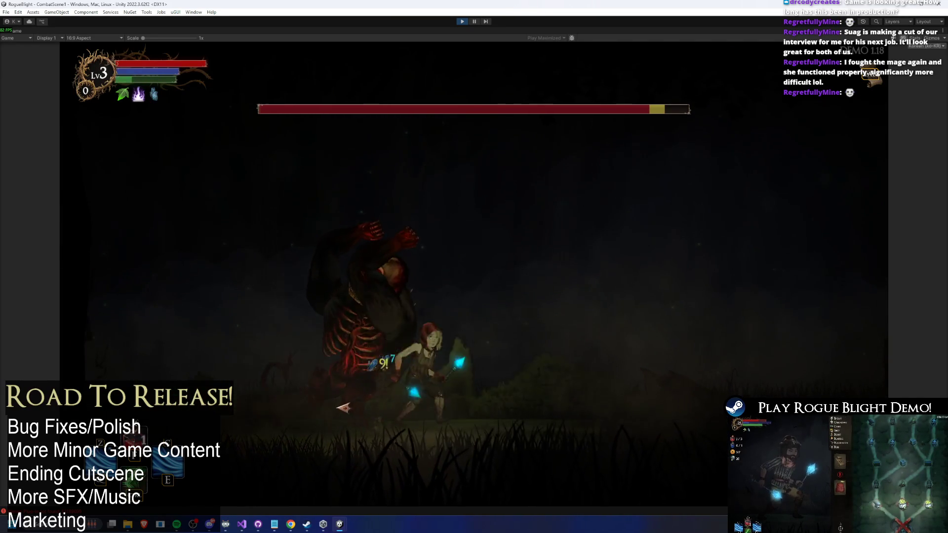
key(d)
click(338, 385)
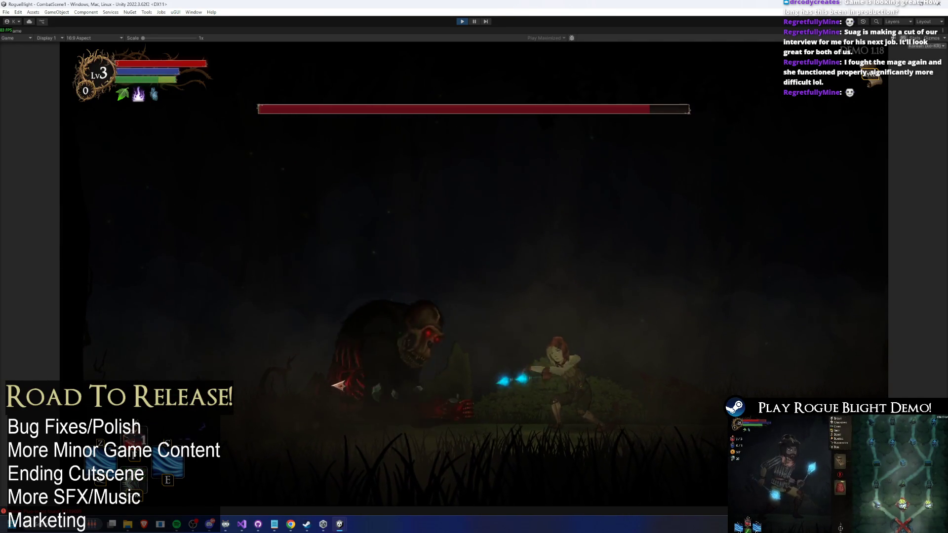
click(339, 385)
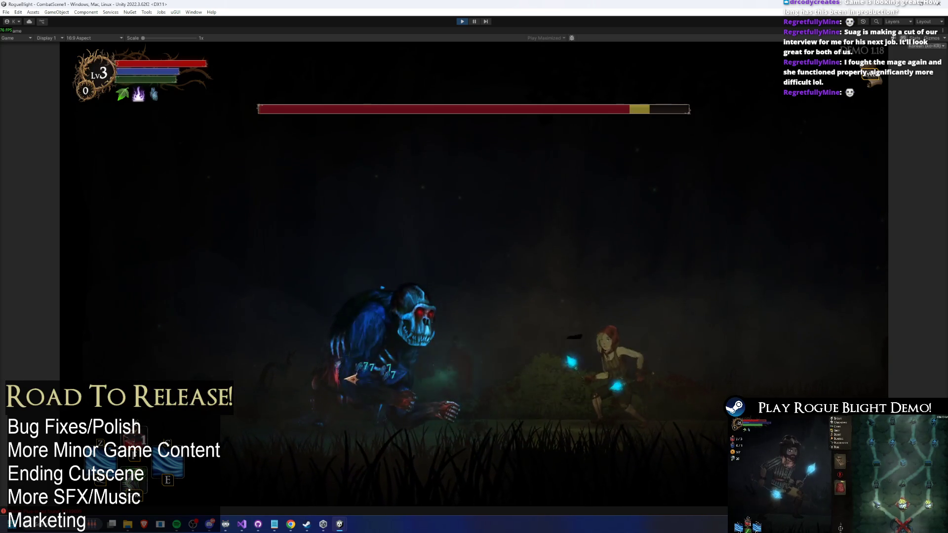
key(Escape)
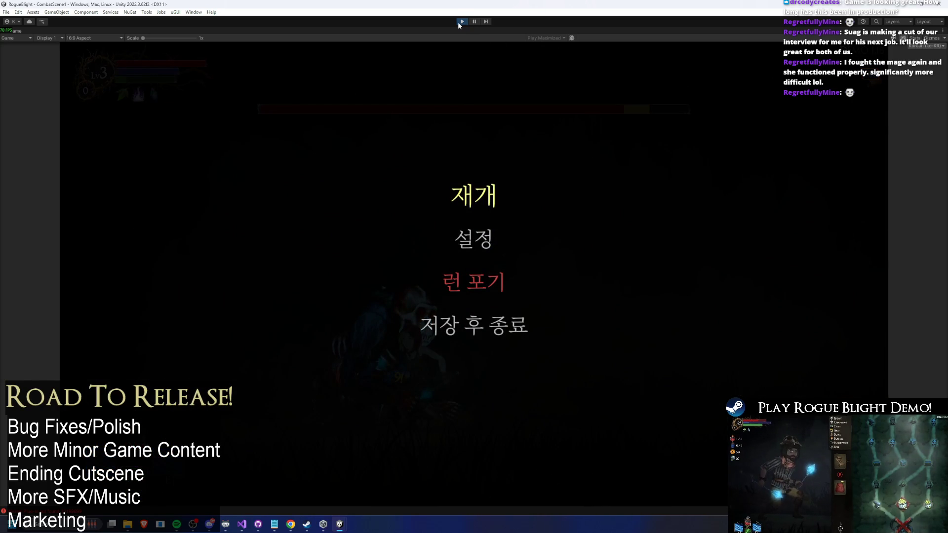
click(459, 22)
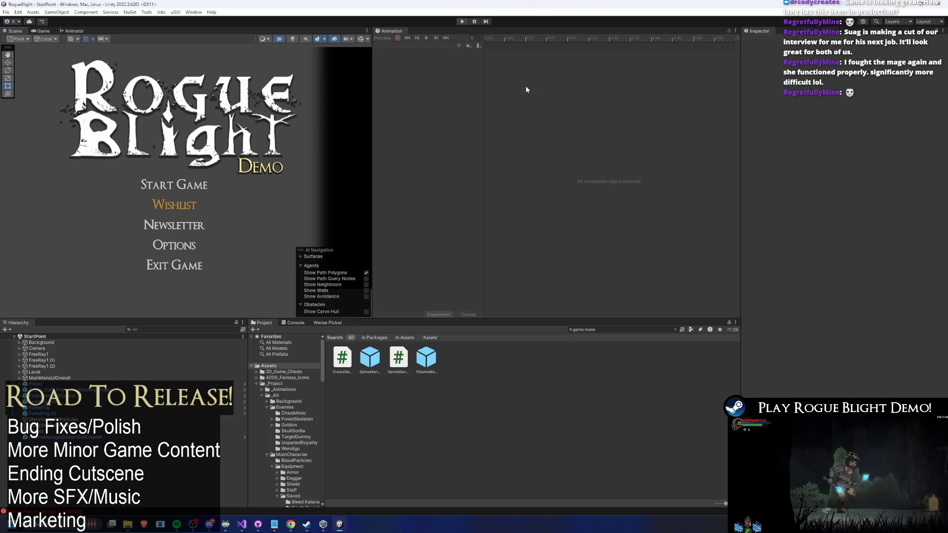
Reveal the GameManager prefab in its General prefabs folder, then bring up the TODO notes in Visual Studio
click(376, 358)
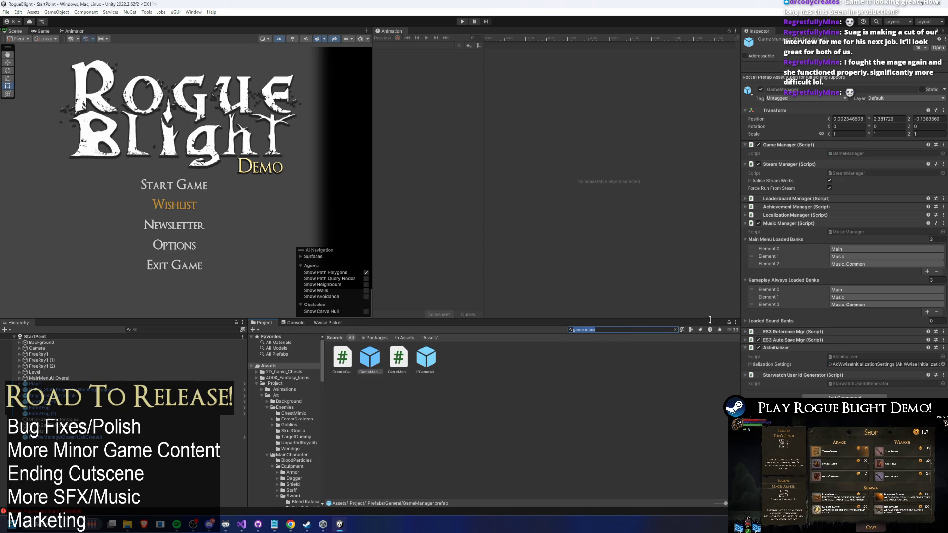
key(Escape)
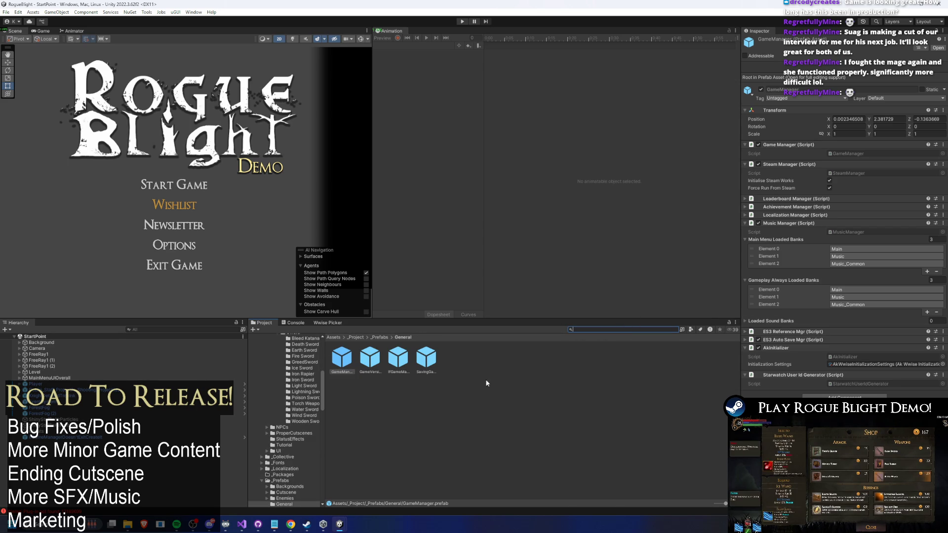
click(242, 525)
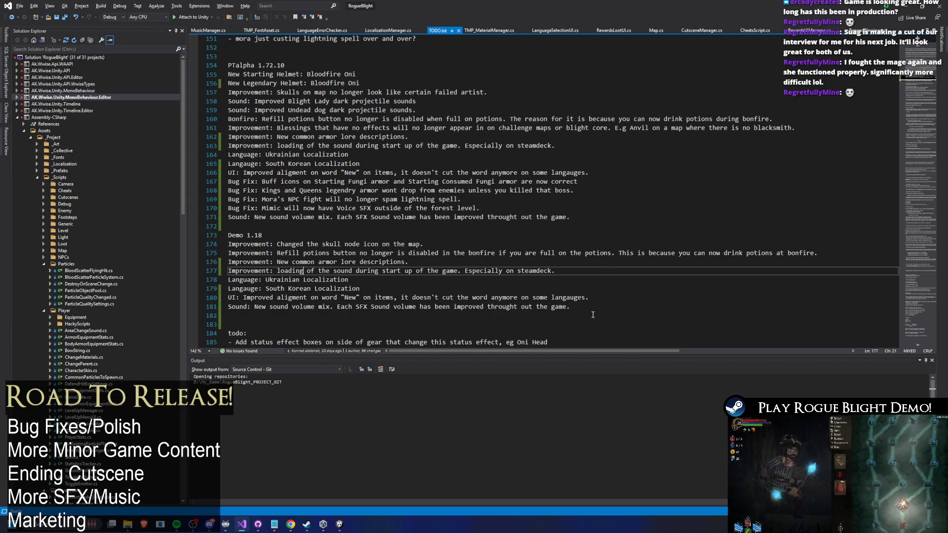
Delete the Steam Deck sound-loading line 177 from the Demo 1.18 notes, save TODO.txt, and return to Unity
mouse_move(600, 316)
mouse_down()
mouse_move(229, 298)
mouse_move(228, 306)
mouse_up()
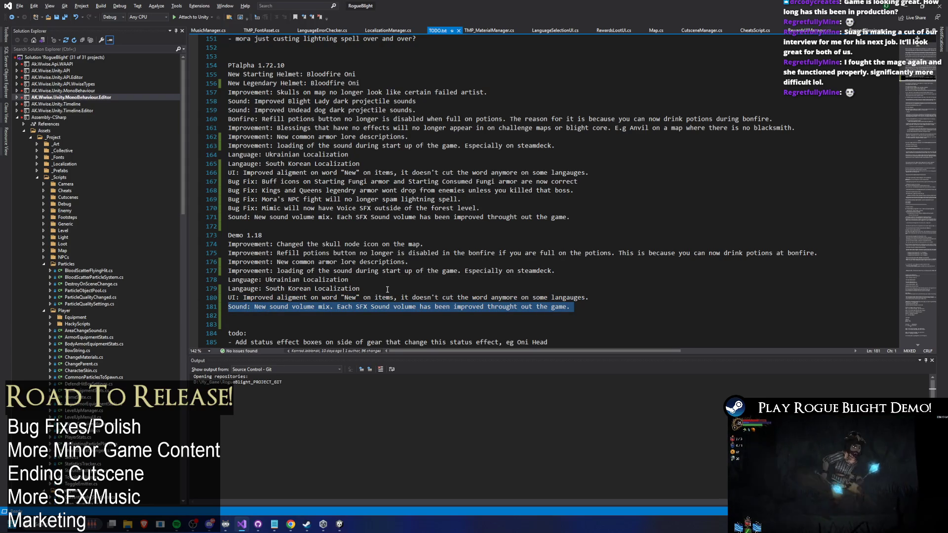
drag(617, 271, 172, 268)
key(BackSpace)
key(BackSpace)
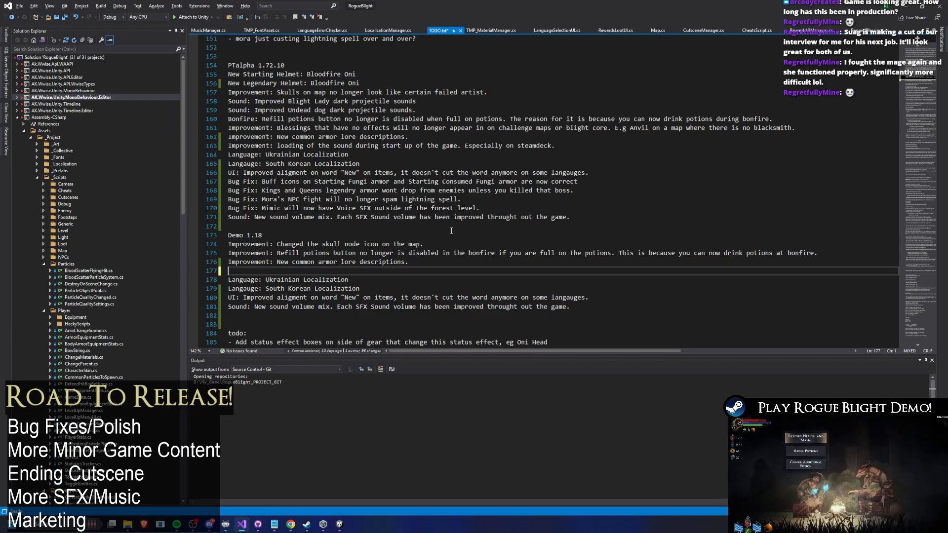
key(ctrl+s)
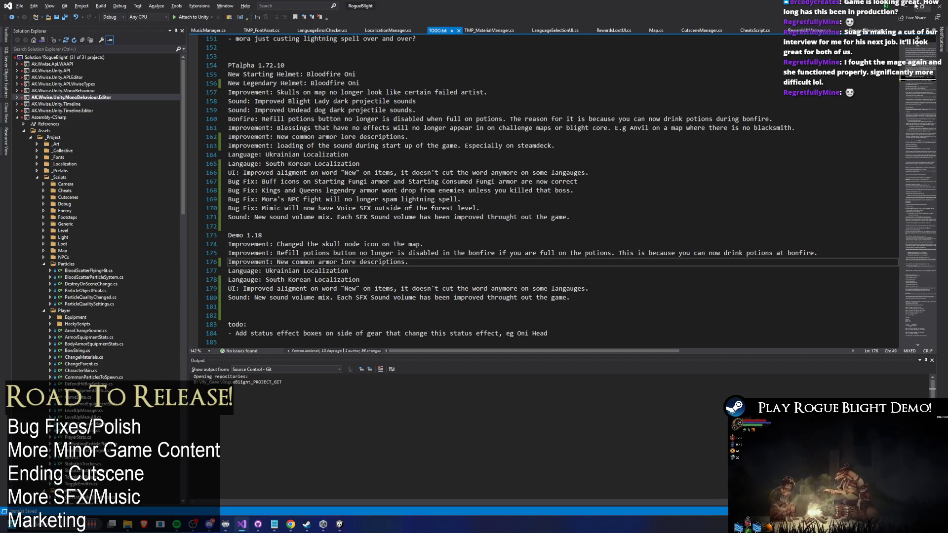
key(alt+Tab)
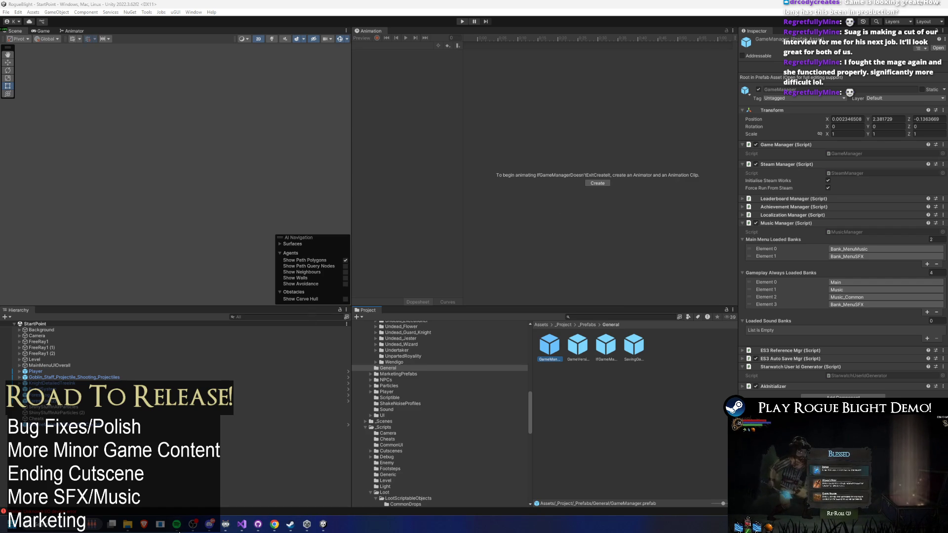
Glance at the Google Sheets window in Chrome, then come back to Unity's Project search field
mouse_move(273, 527)
click(316, 481)
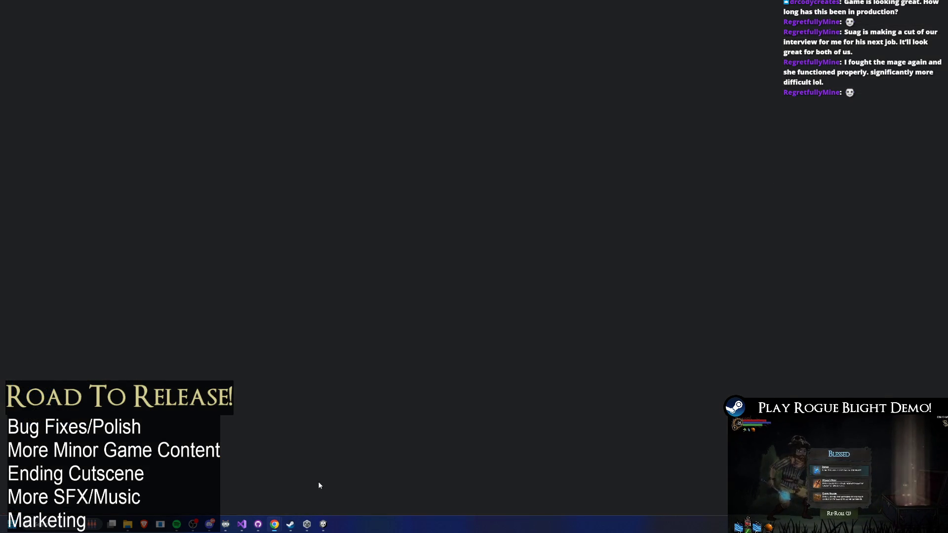
click(94, 7)
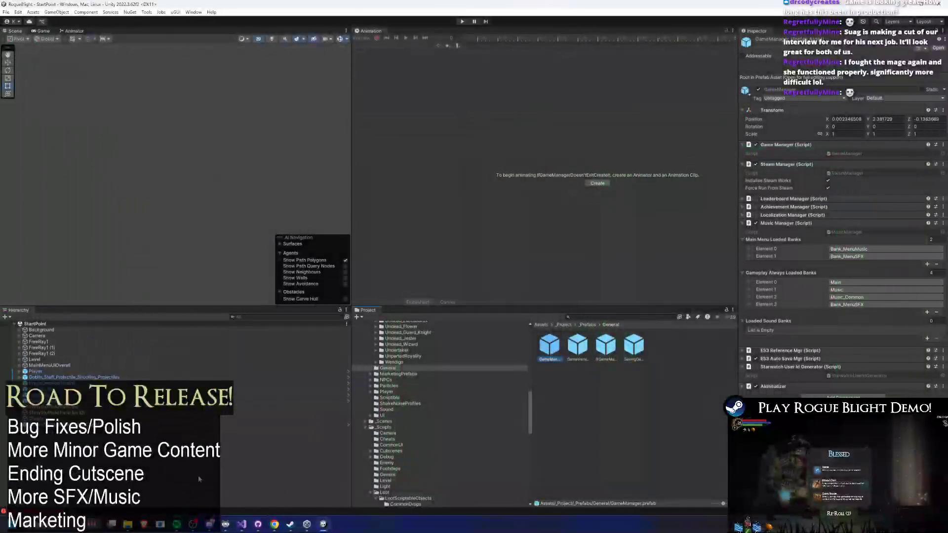
mouse_move(128, 525)
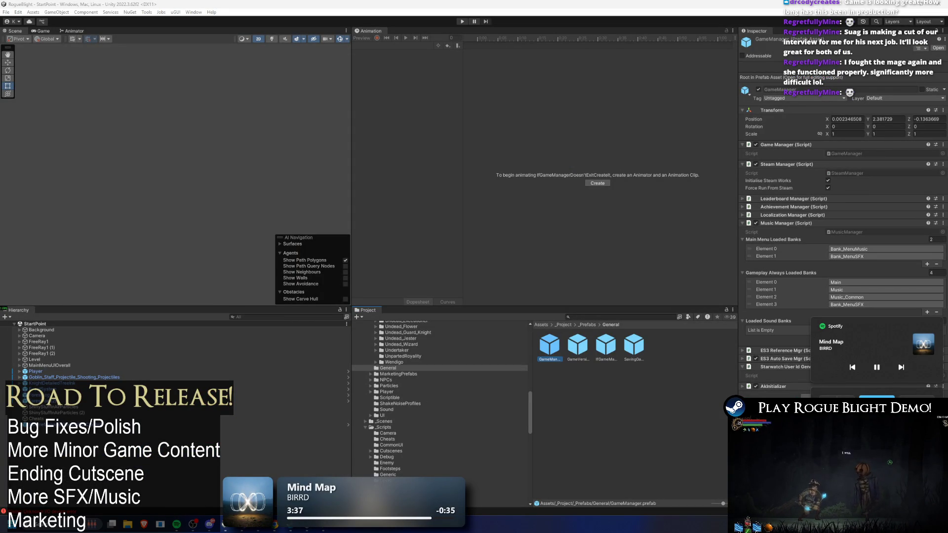
click(603, 316)
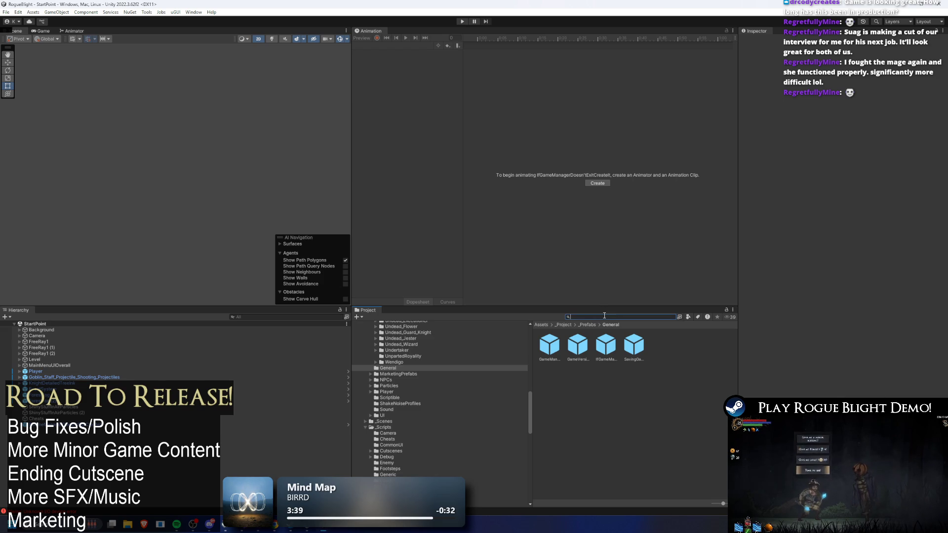
Search the Project for 'TODO' and open TODO.txt in Visual Studio
text(tODO)
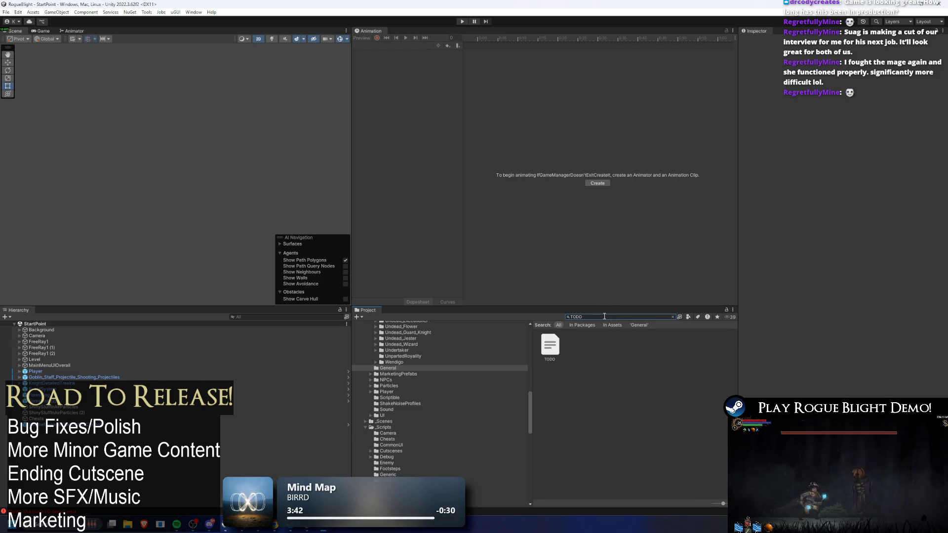
double_click(550, 344)
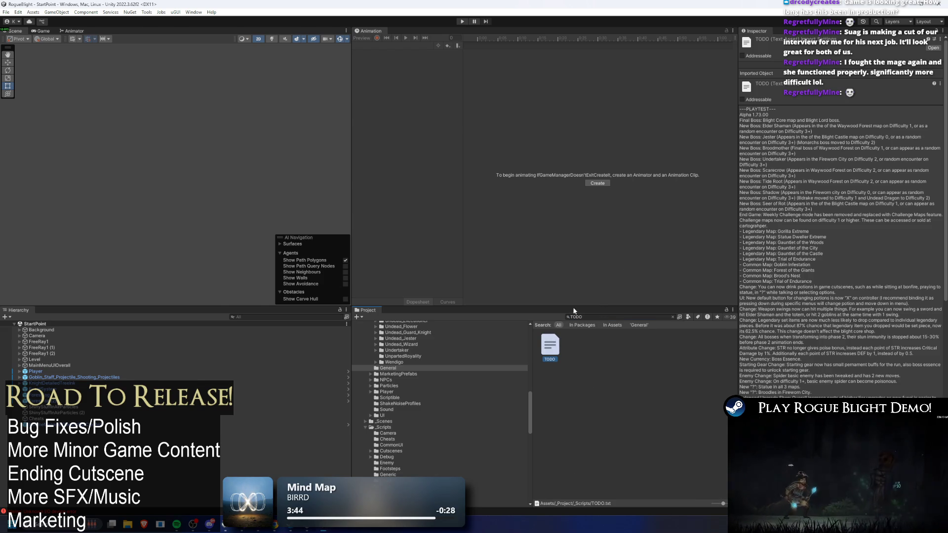
scroll(450, 149, down, 1)
scroll(435, 172, up, 10)
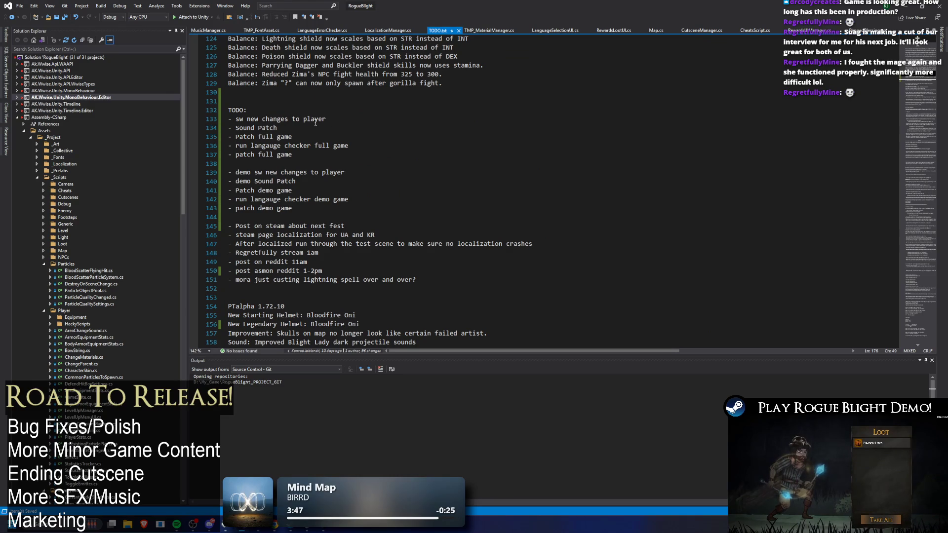
Delete the '- Sound Patch' and '- demo Sound Patch' tasks, save the TODO list, and return to Unity
drag(323, 126, 229, 128)
key(BackSpace)
key(BackSpace)
click(278, 172)
drag(296, 172, 228, 172)
key(BackSpace)
key(BackSpace)
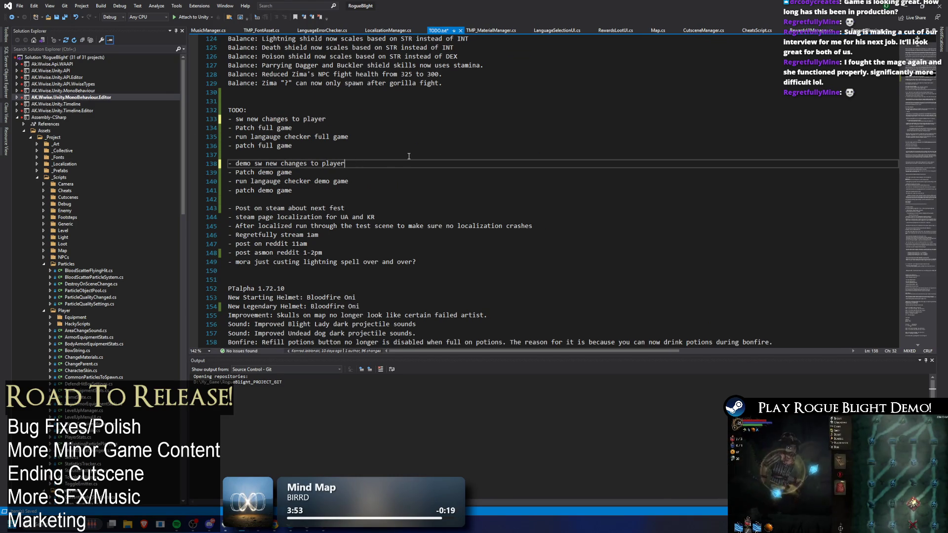
drag(348, 137, 230, 137)
click(247, 110)
key(ctrl+s)
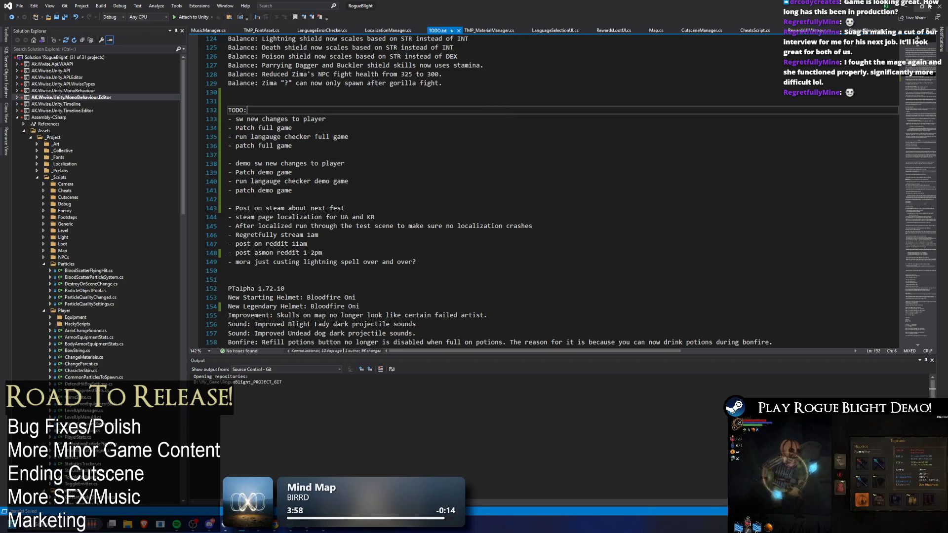
key(alt+Tab)
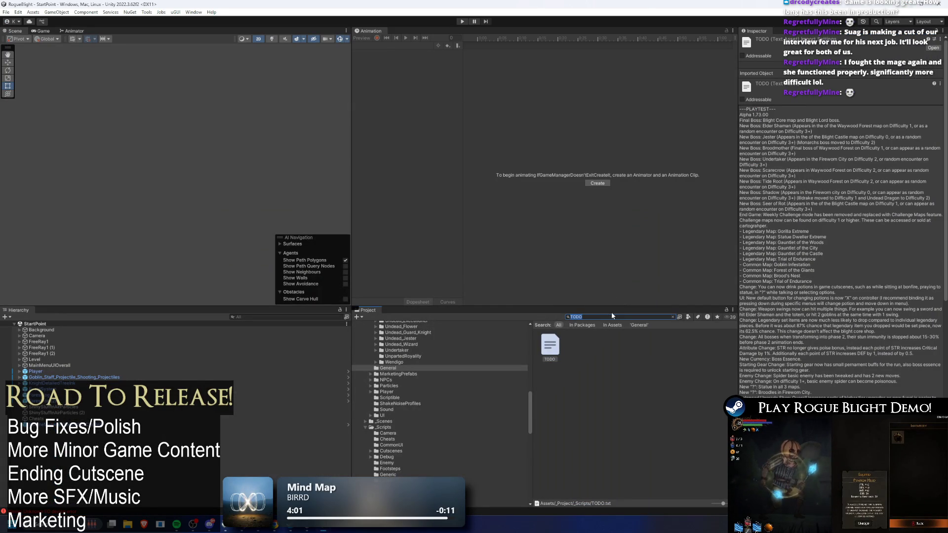
Search the Project for 'langa' and open the LangaugeErrorChecker test scene
key(BackSpace)
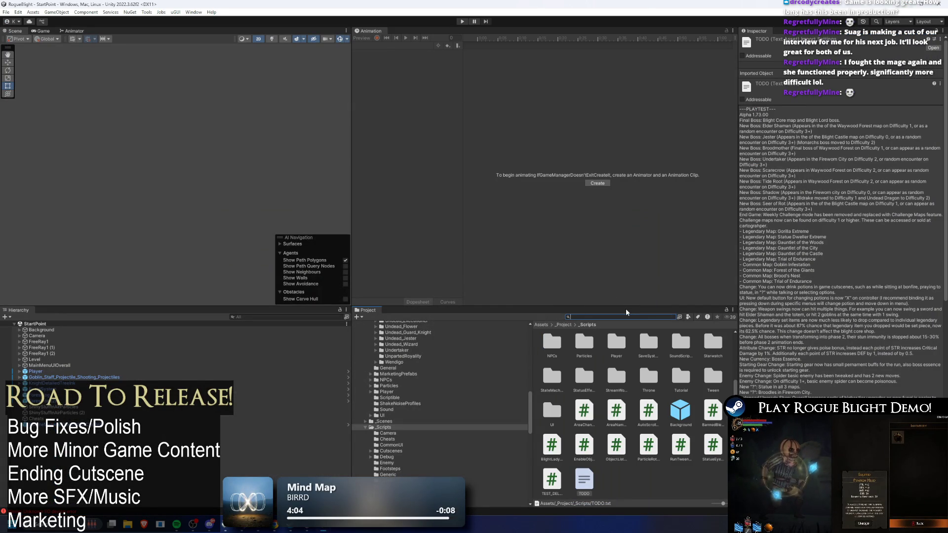
mouse_move(330, 531)
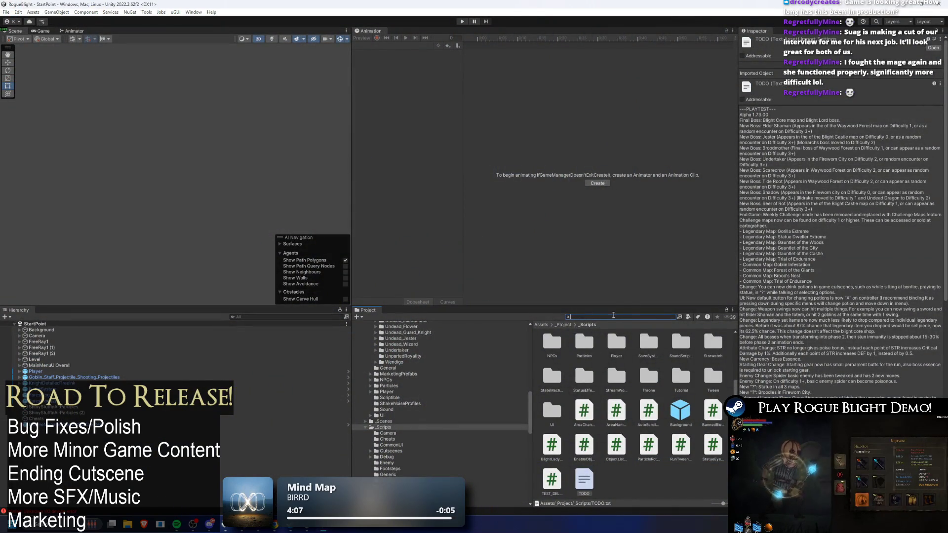
text(lan)
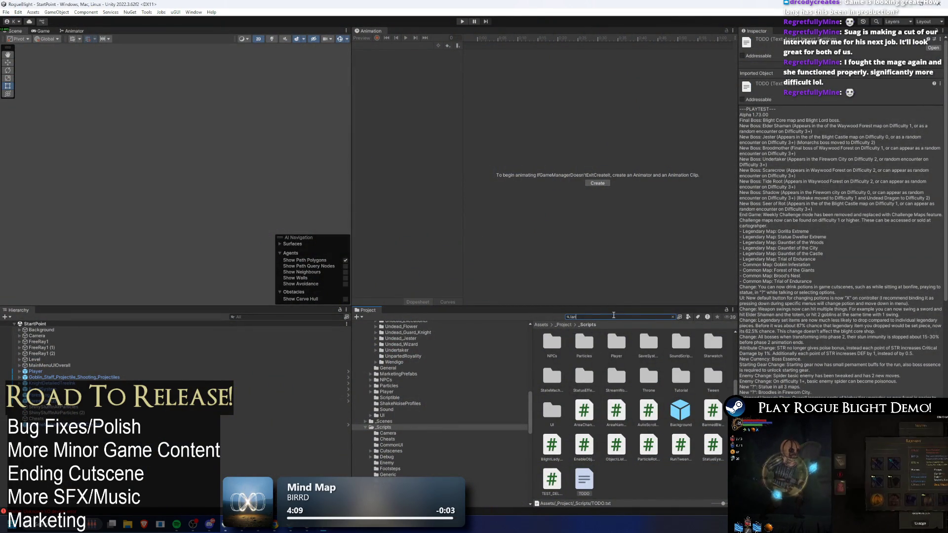
text(ga)
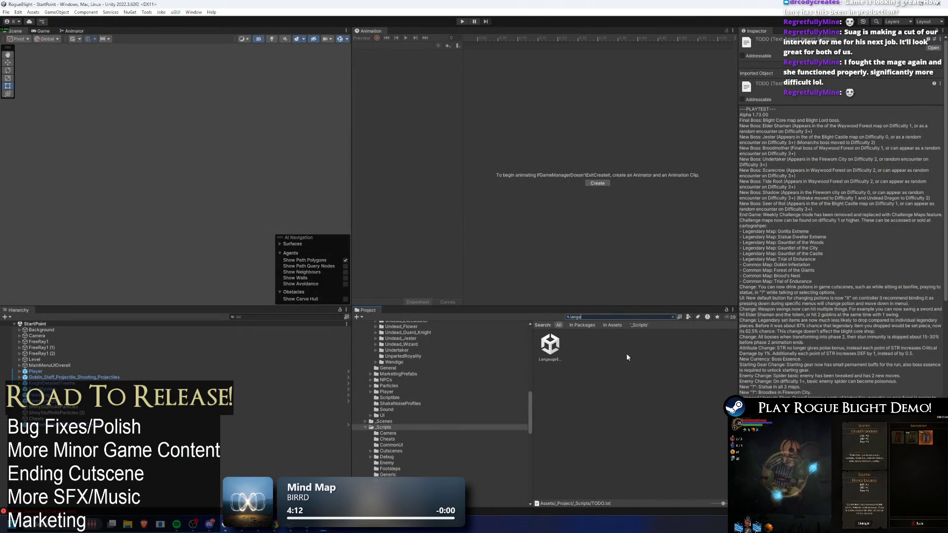
double_click(550, 346)
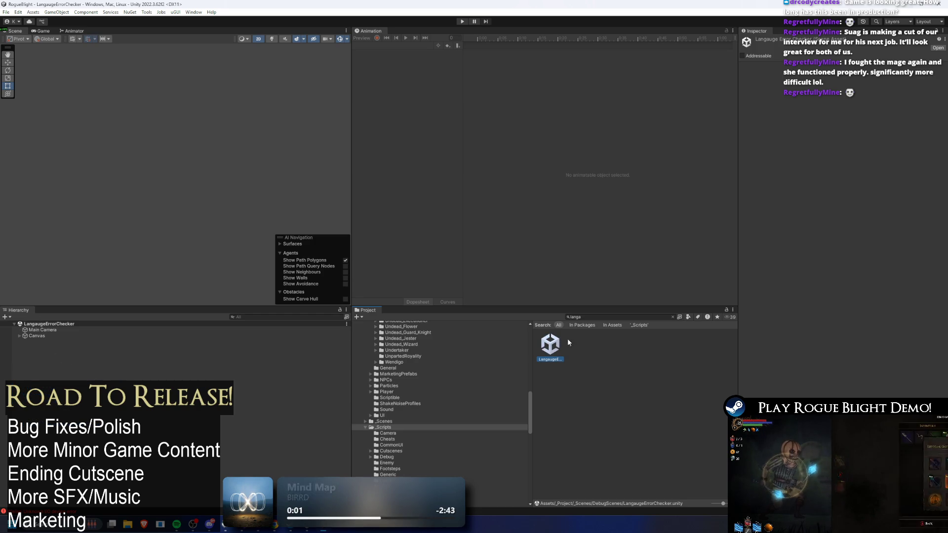
Select Canvas > TextTXT and open its LanguageErrorChecker script in Visual Studio
click(43, 329)
key(Down)
key(Right)
key(Down)
key(Right)
key(Down)
key(Right)
key(Down)
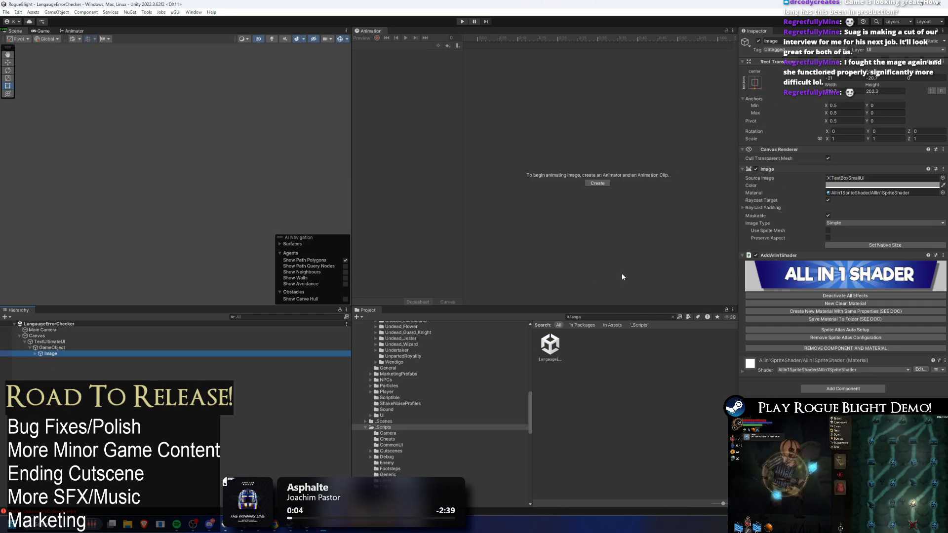
key(Down)
scroll(857, 211, down, 10)
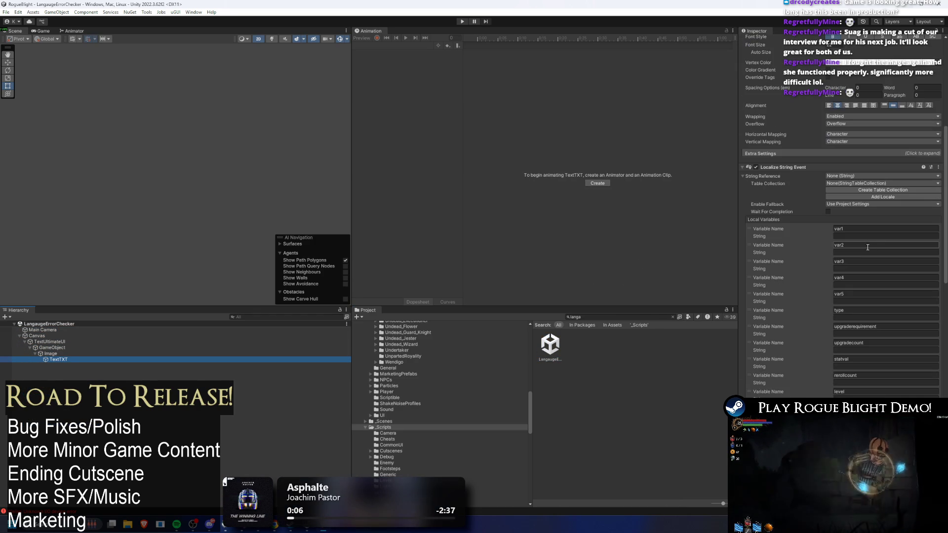
scroll(857, 211, down, 10)
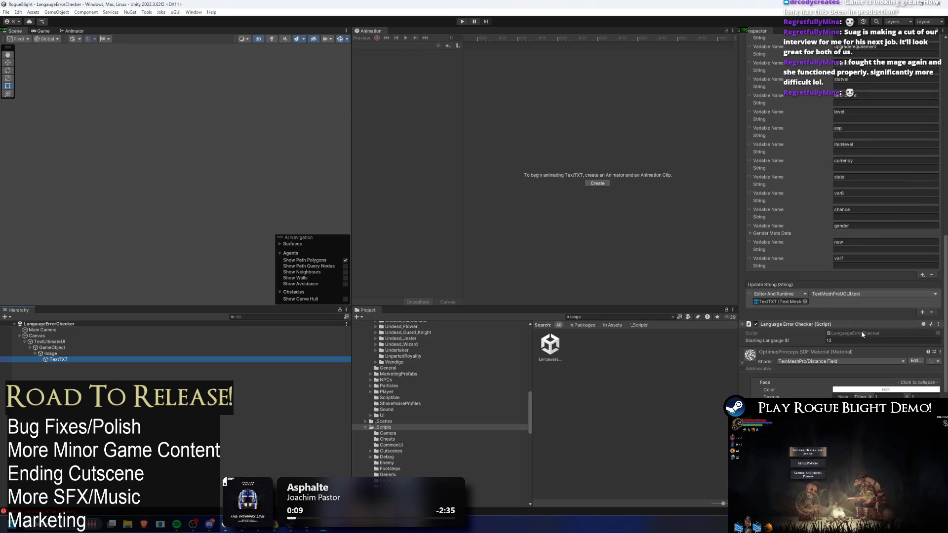
click(846, 333)
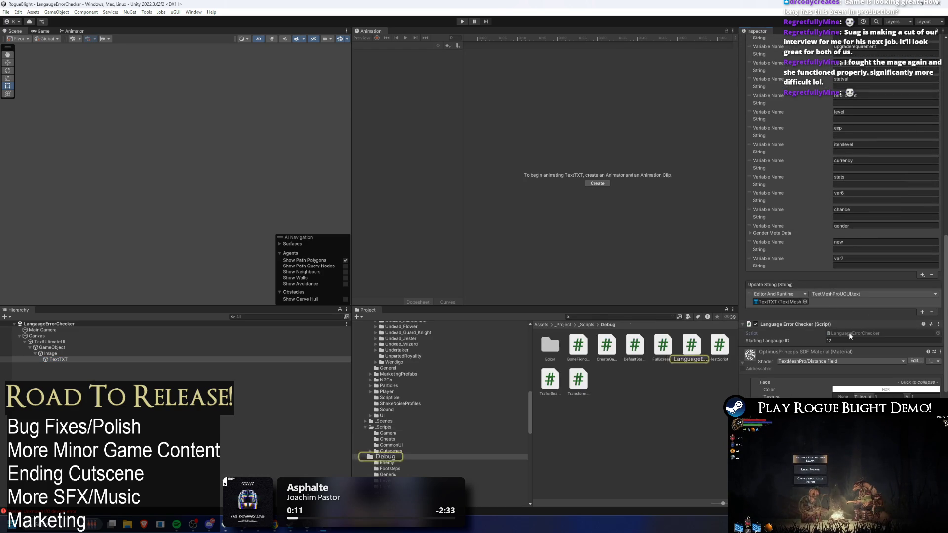
double_click(845, 335)
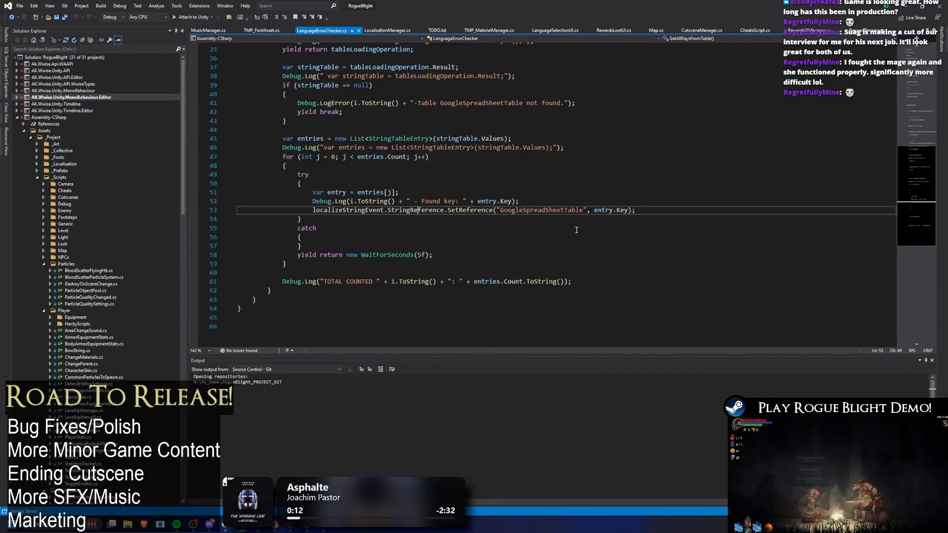
Replace the five-second wait on line 58 with 'yield return null;' and save
click(422, 255)
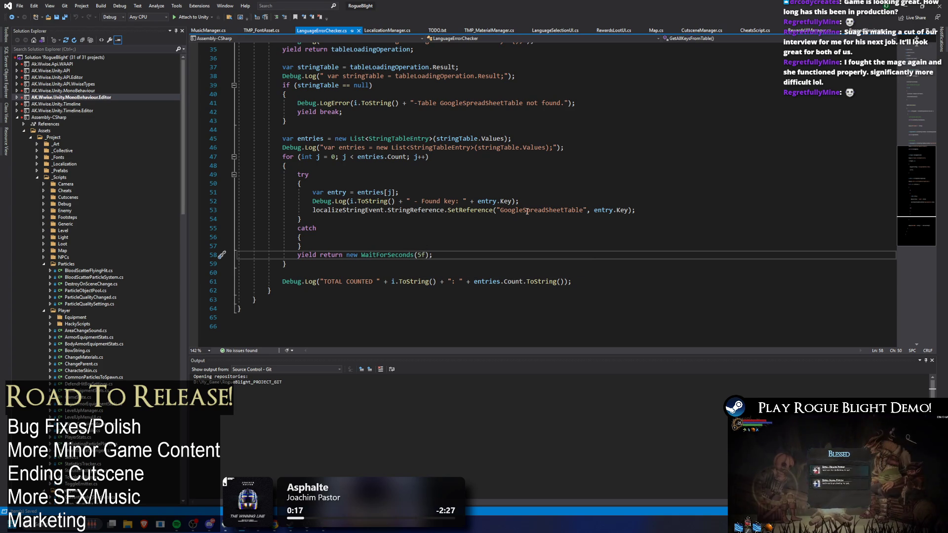
scroll(313, 93, up, 1)
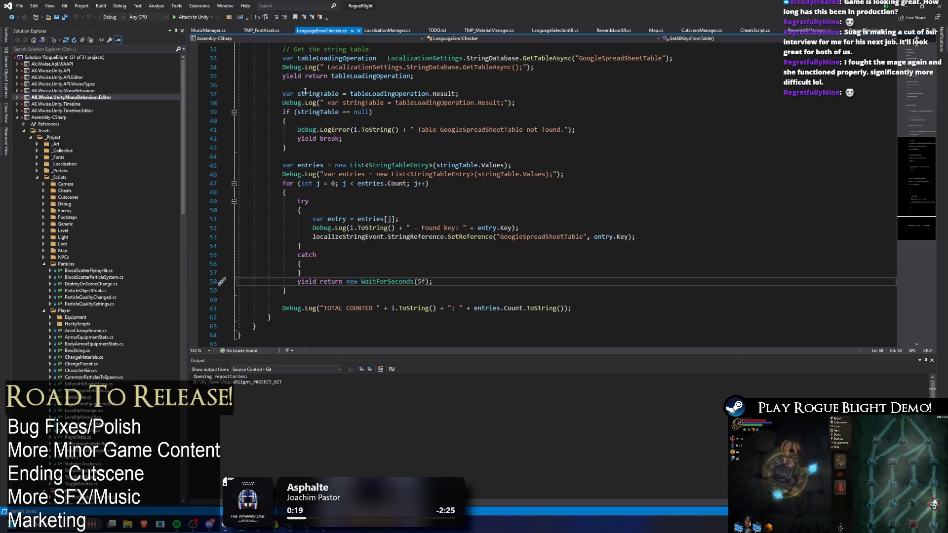
click(328, 75)
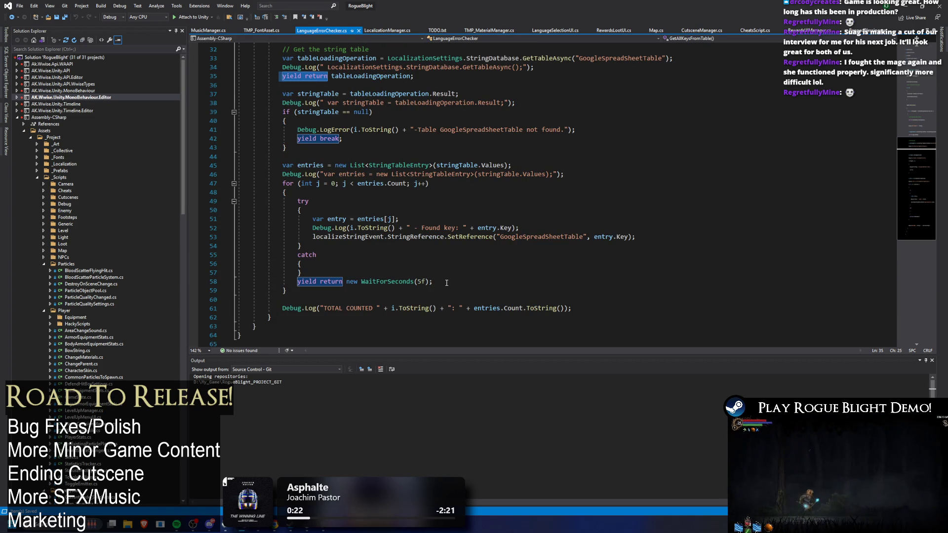
scroll(461, 237, up, 8)
scroll(489, 274, down, 8)
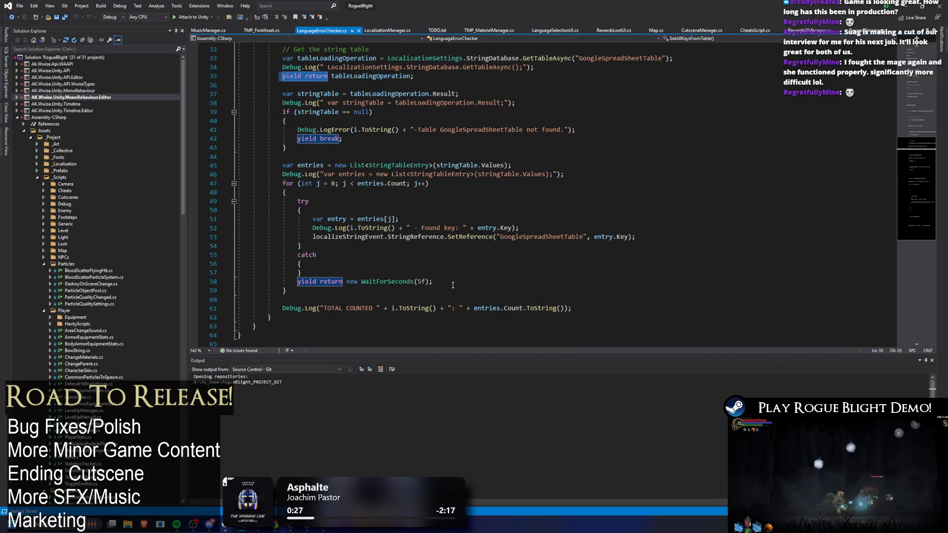
drag(451, 285, 347, 282)
text(nul)
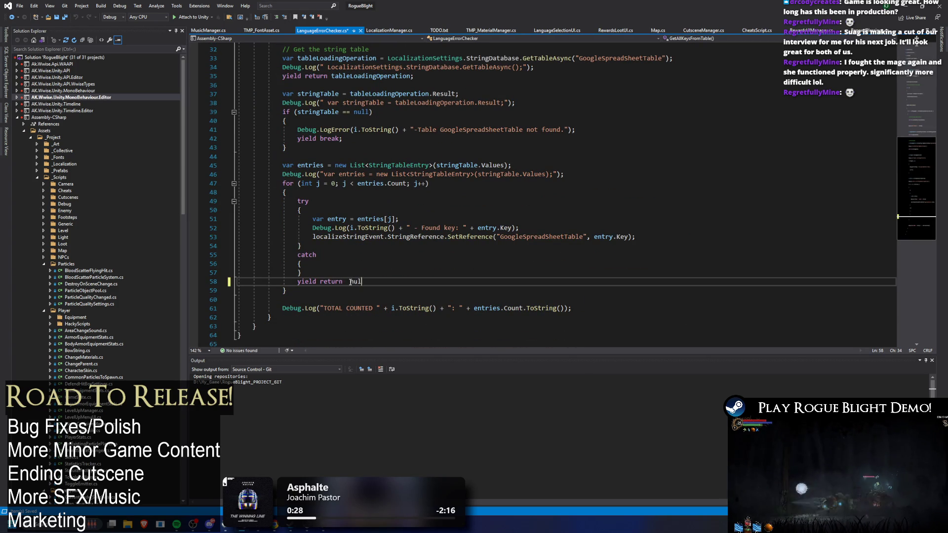
text(l;)
key(ctrl+s)
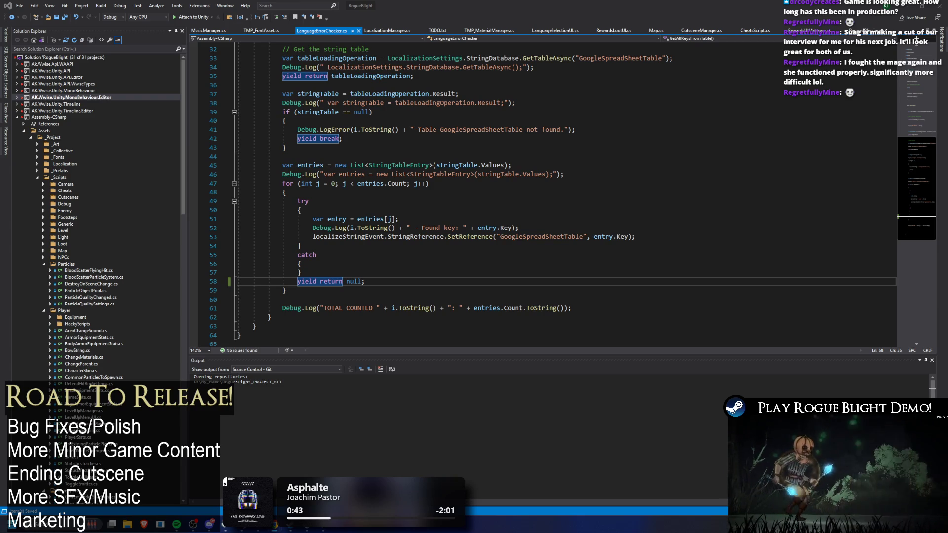
Change the null yield on line 58 to new WaitForEndOfFrame() and save
click(354, 281)
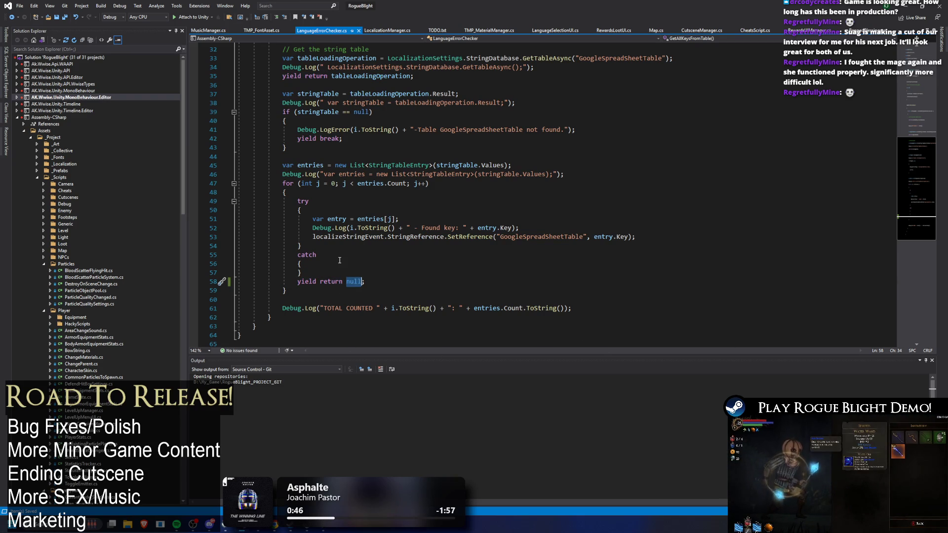
key(BackSpace)
text(new WaitFor)
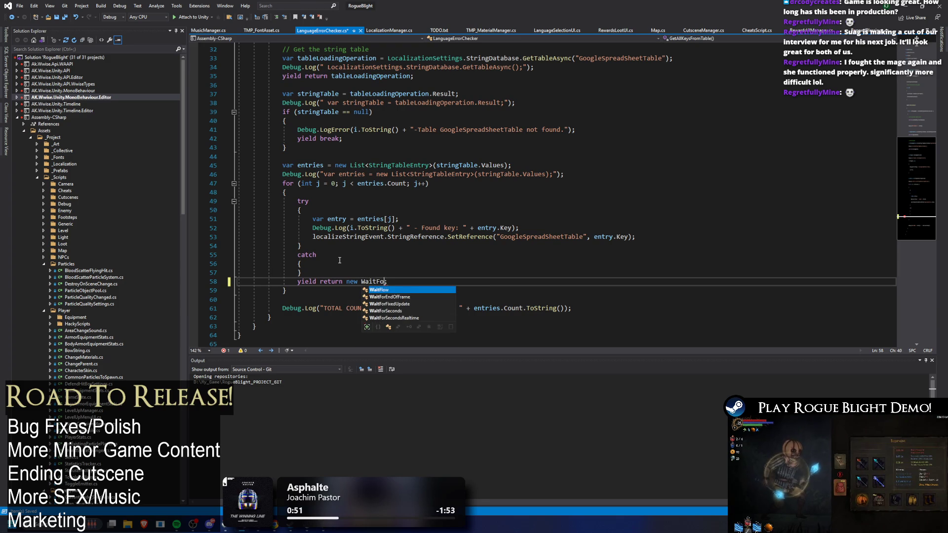
key(Tab)
text(())
key(ctrl+s)
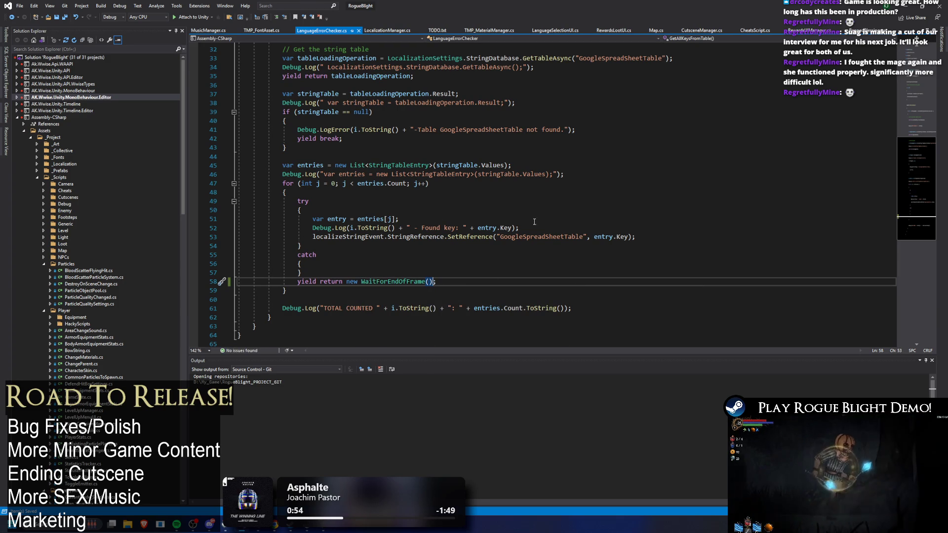
Remove the debug log after 'var entries' and the error log inside the null check
mouse_move(522, 227)
mouse_down()
mouse_move(262, 245)
mouse_move(173, 231)
mouse_up()
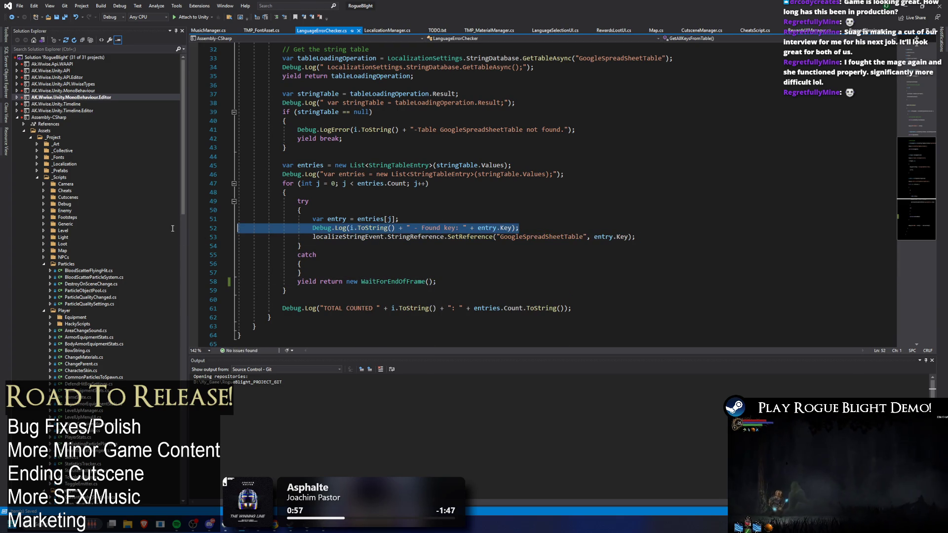
click(565, 174)
key(shift+Home)
key(shift+Home)
key(Delete)
key(BackSpace)
click(590, 132)
key(shift+Home)
key(shift+Home)
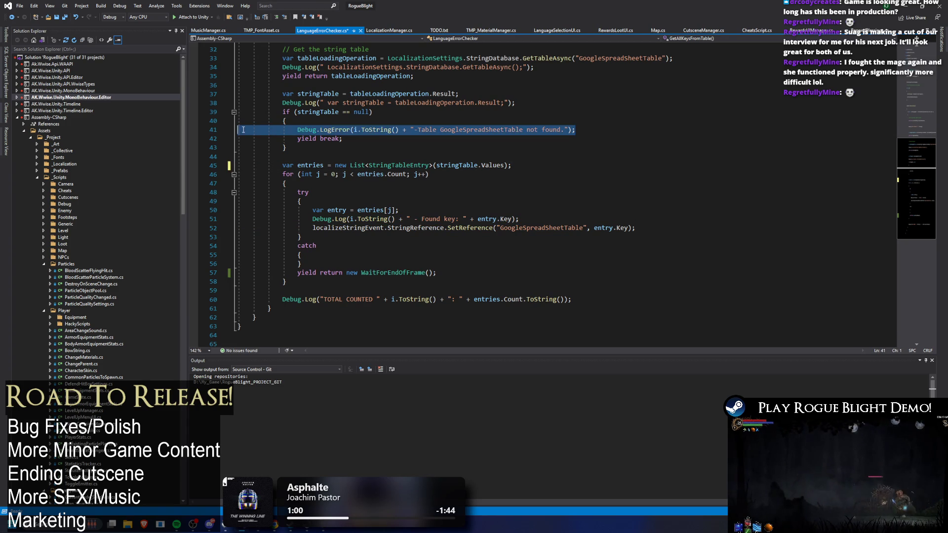
key(Delete)
key(BackSpace)
Delete the stringTable and GetTableAsync debug log lines, then return to Unity
scroll(465, 145, up, 1)
click(516, 129)
key(shift+Home)
key(shift+Home)
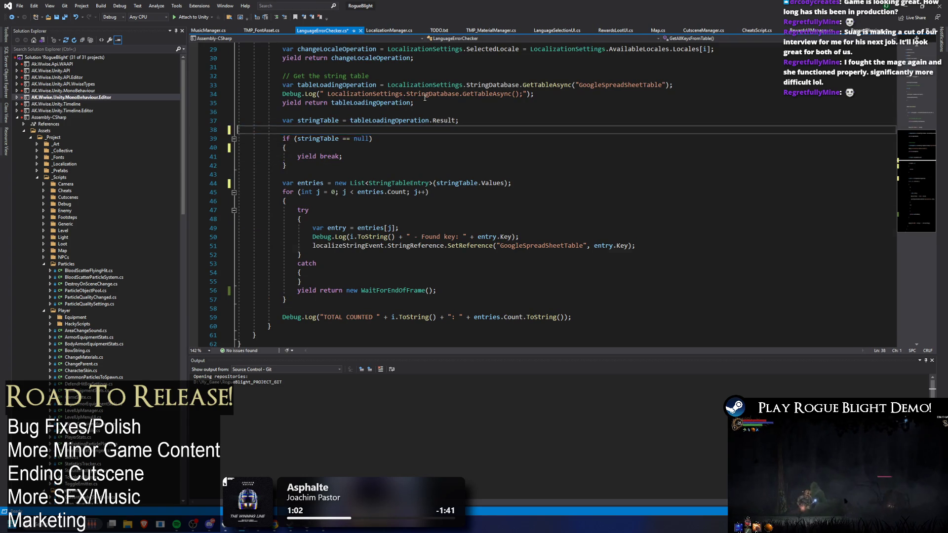
key(Delete)
key(BackSpace)
drag(534, 94, 323, 93)
key(shift+Home)
key(shift+Home)
key(Delete)
key(BackSpace)
scroll(575, 127, up, 2)
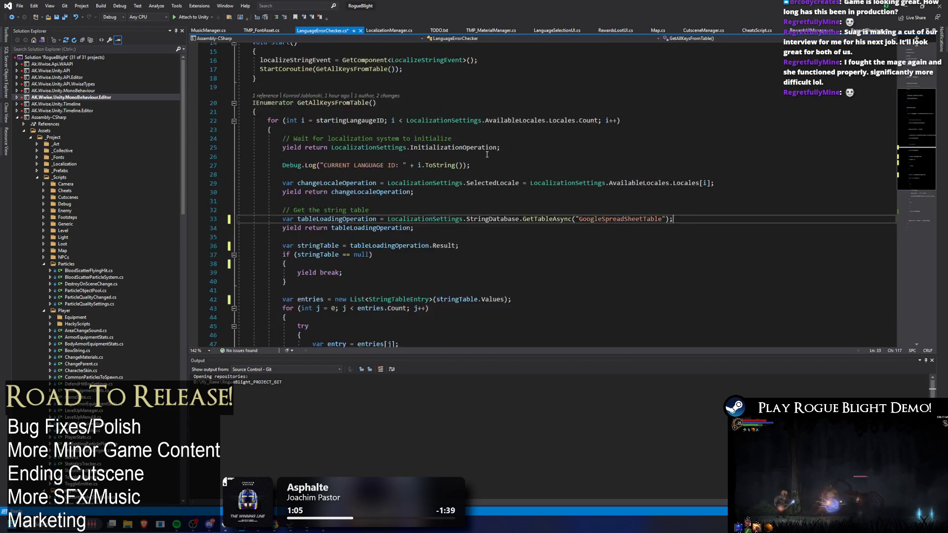
scroll(574, 128, down, 2)
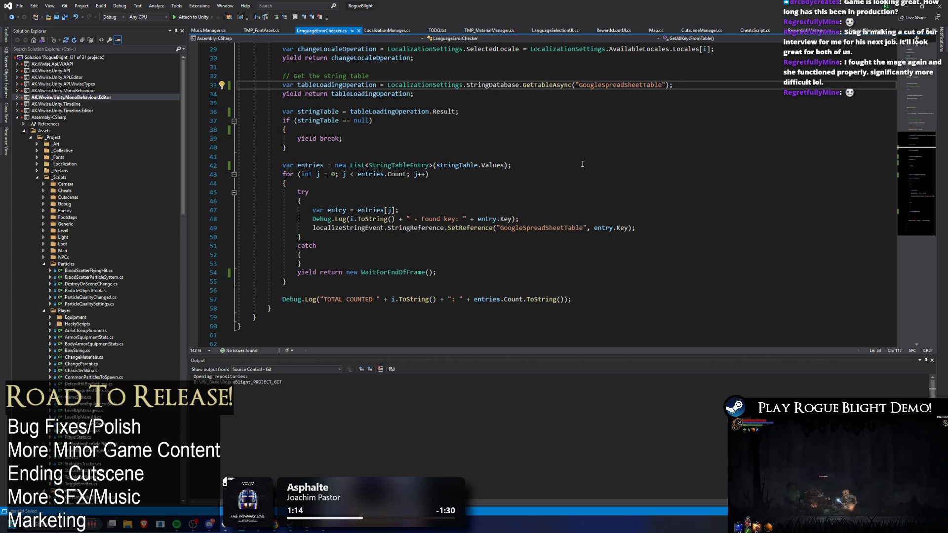
key(alt+Tab)
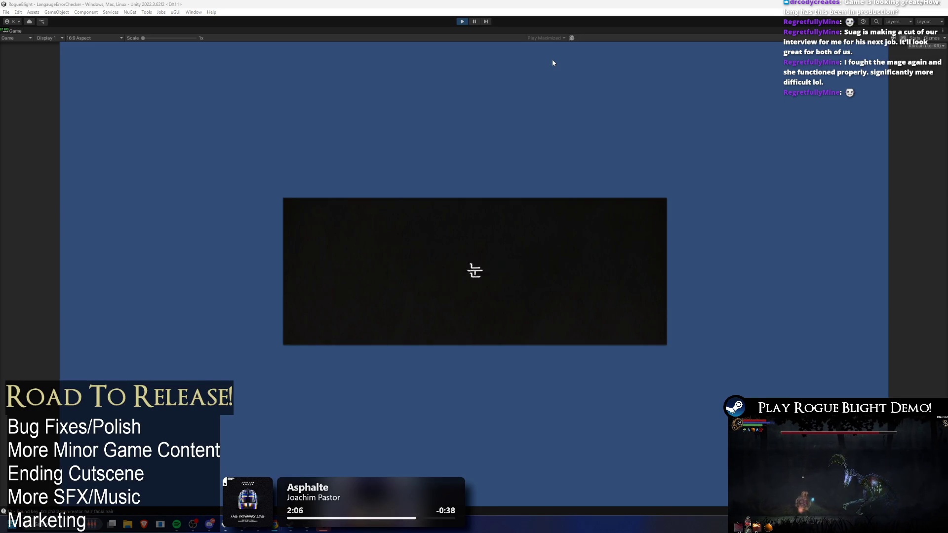
Exit play mode, set the Language Error Checker's Starting Language ID to 0, and replay
click(463, 21)
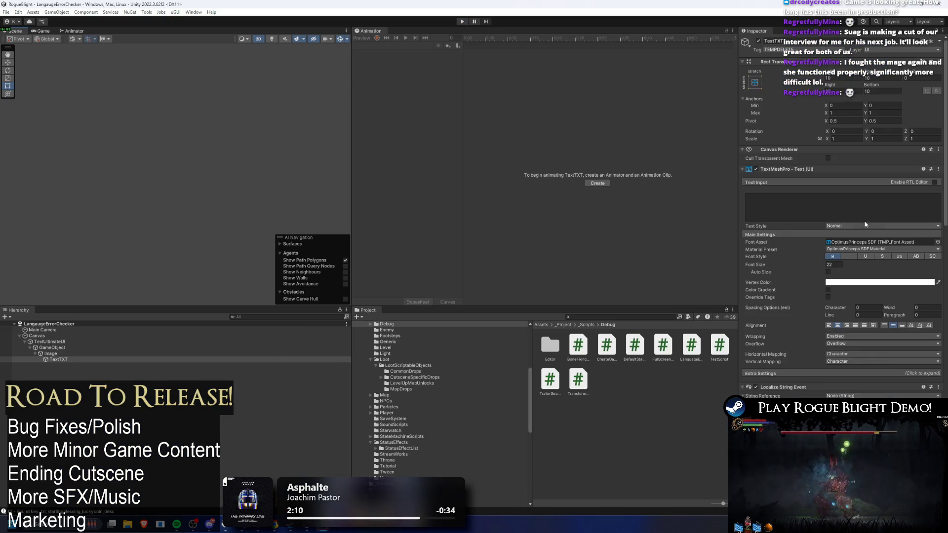
scroll(866, 226, down, 15)
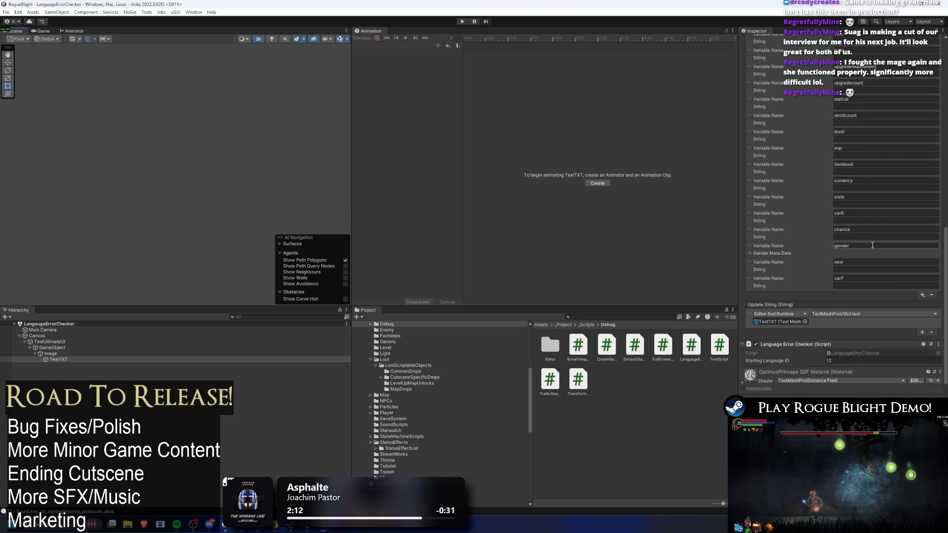
scroll(849, 271, down, 5)
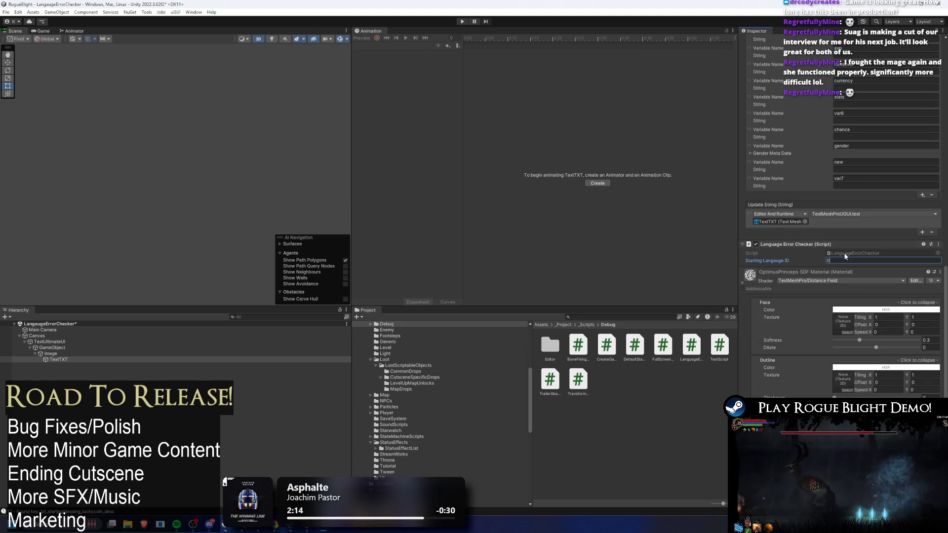
click(463, 22)
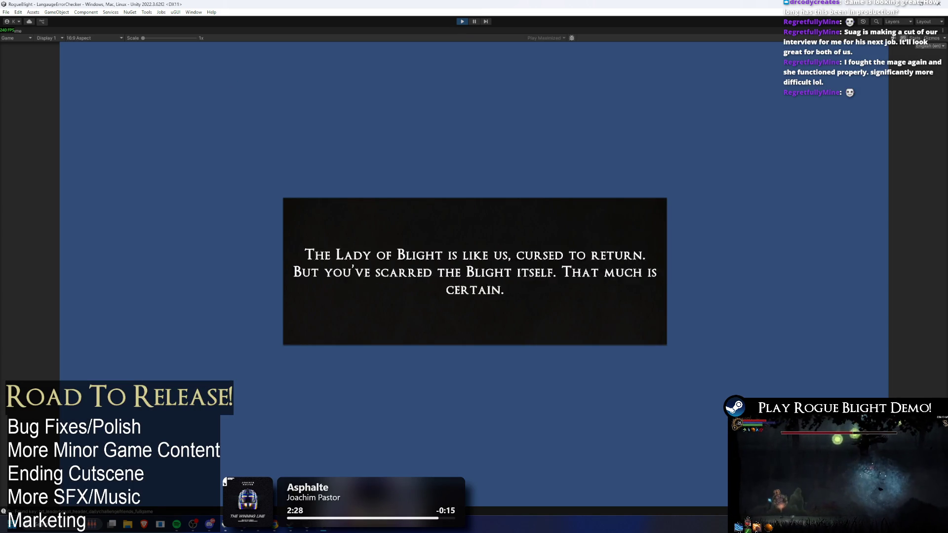
Launch Notepad from Windows search and place its 'BE RIGHT BACK' note below the game text
key(super)
text(notepad)
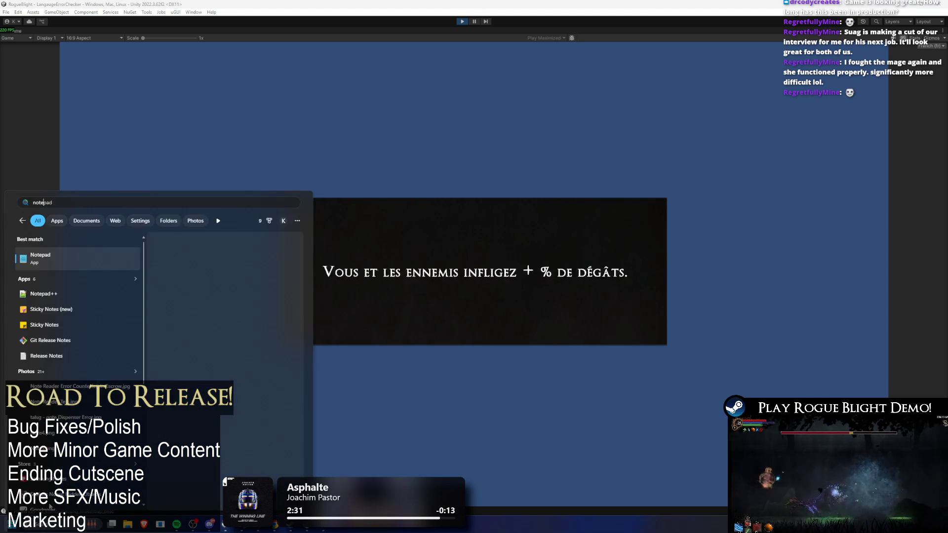
key(Return)
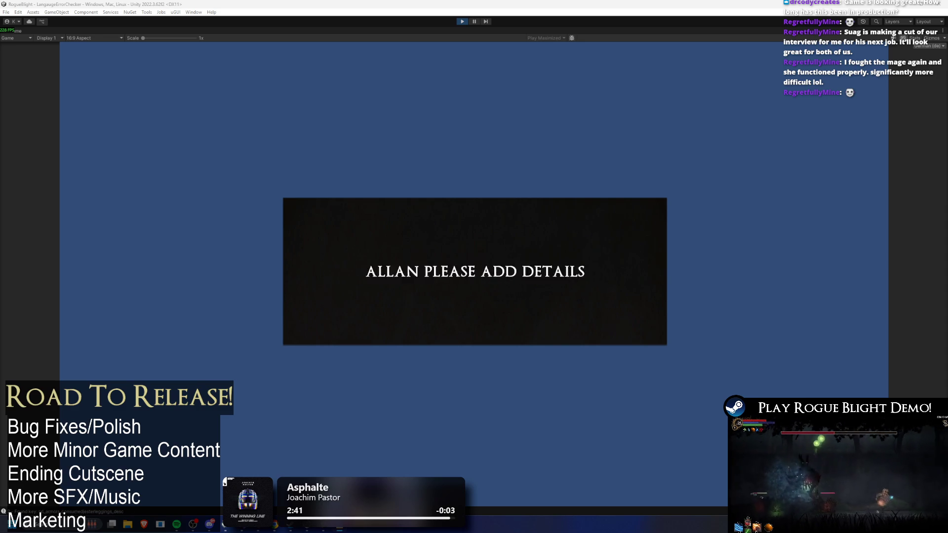
mouse_move(0, 346)
mouse_down()
mouse_move(409, 275)
mouse_move(612, 349)
mouse_move(502, 366)
mouse_up()
Select all the BE RIGHT BACK note text and zoom Notepad to 310%, keeping it over Unity
key(ctrl+a)
key(super+shift+Up)
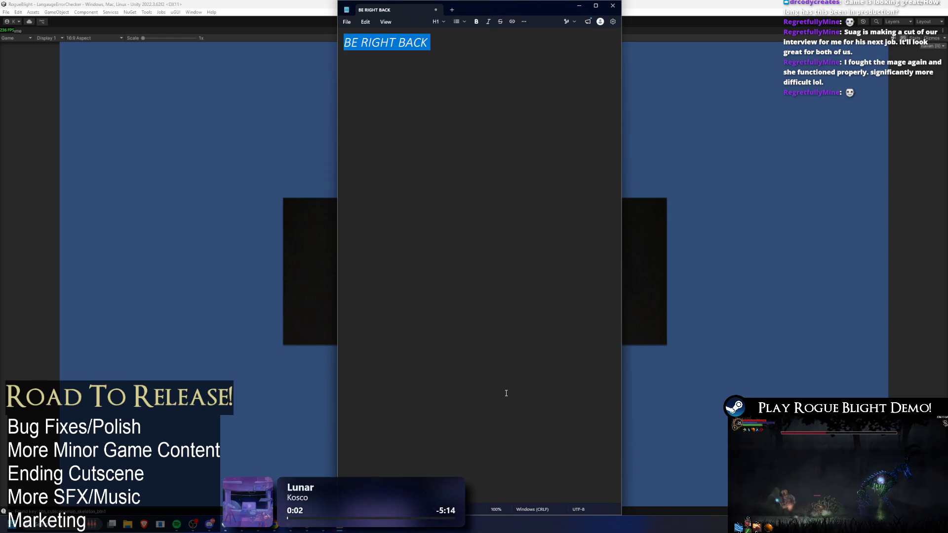
key(super+shift+Down)
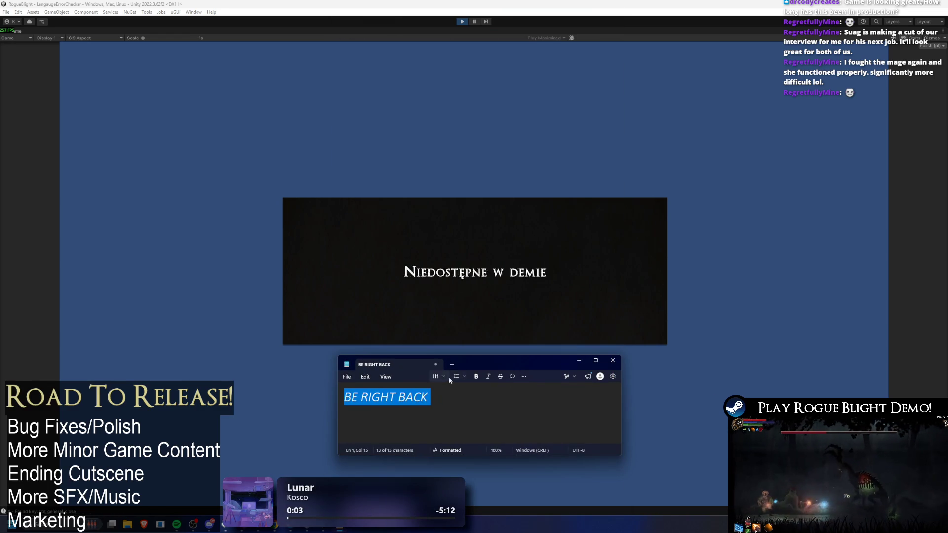
click(464, 376)
click(520, 396)
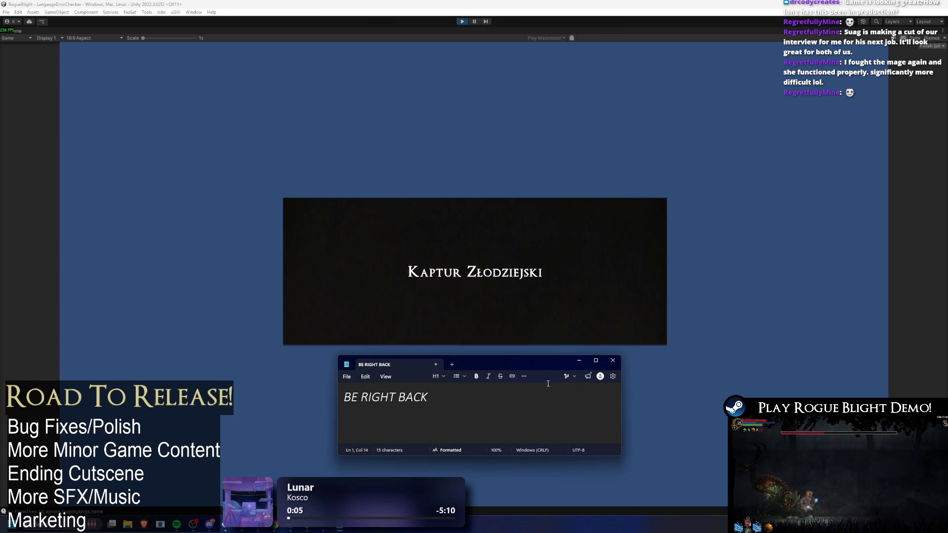
key(ctrl+a)
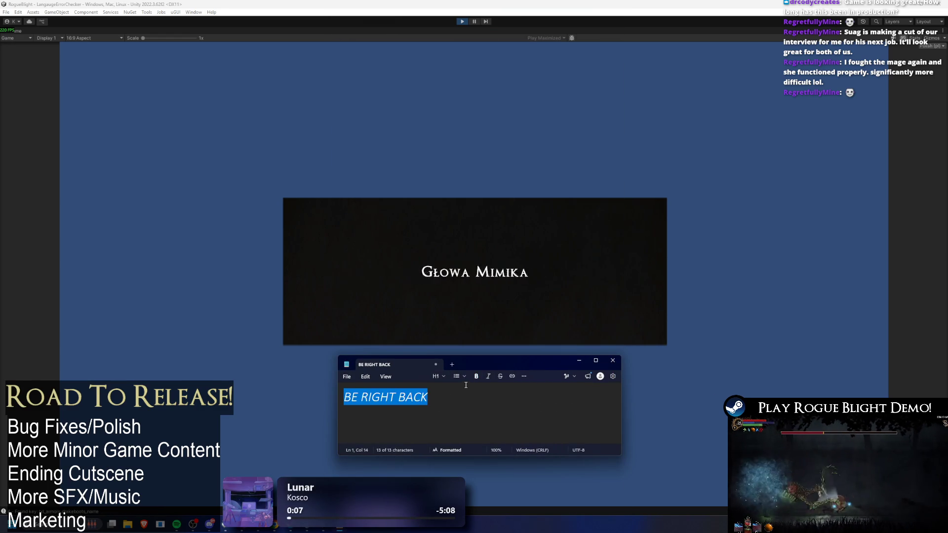
click(365, 377)
click(509, 414)
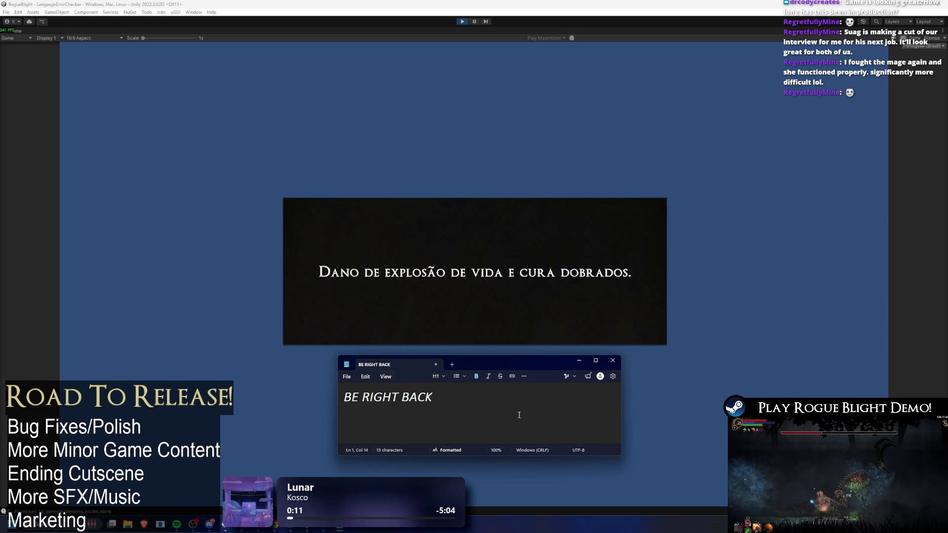
ctrl+scroll(507, 412, up, 20)
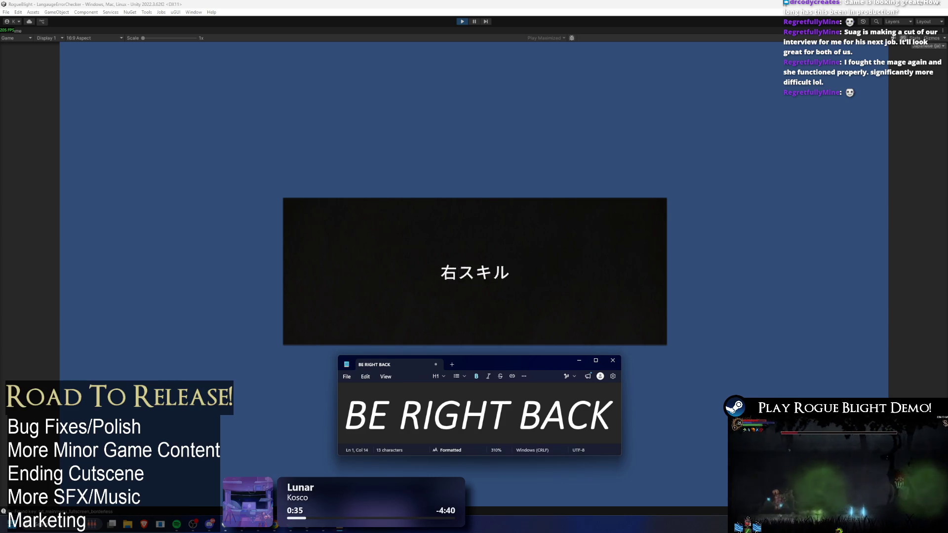
click(877, 241)
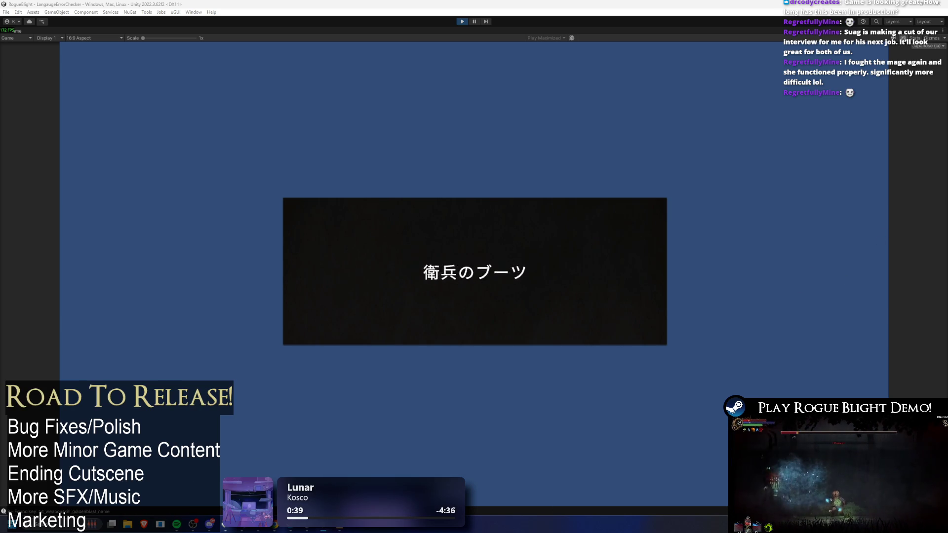
key(alt+Tab)
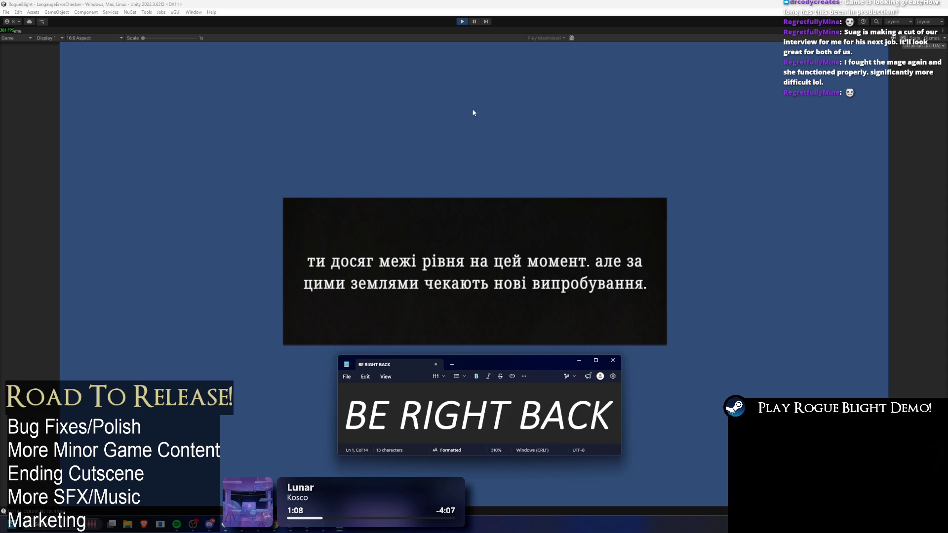
Stop the test's play mode and open the Console, widened across the neighbouring panels
click(463, 21)
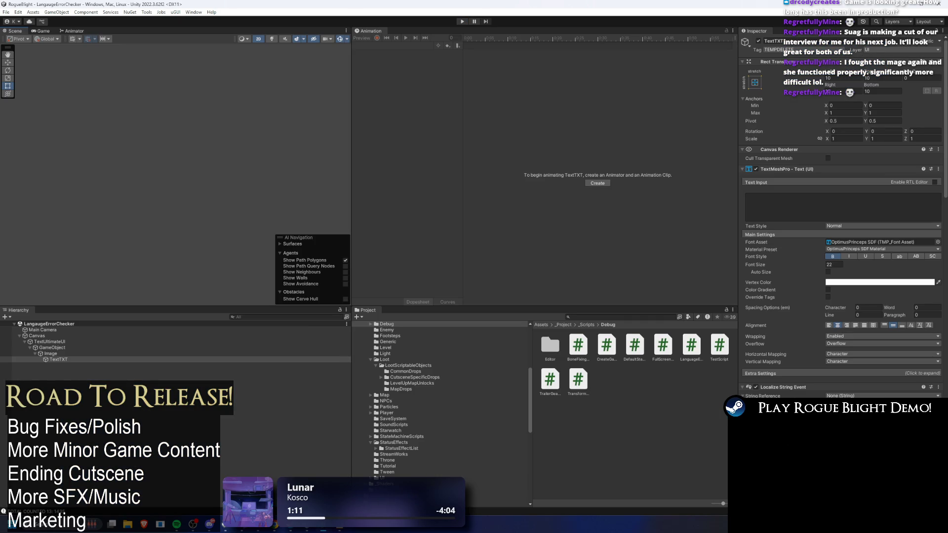
key(ctrl+shift+c)
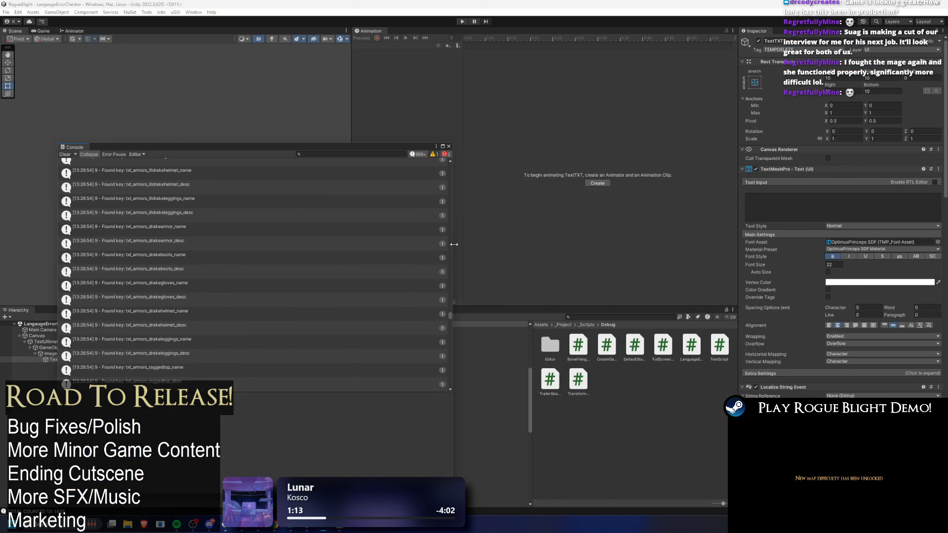
drag(453, 244, 803, 239)
mouse_move(793, 316)
mouse_down()
mouse_move(796, 165)
mouse_move(792, 265)
mouse_move(772, 160)
mouse_up()
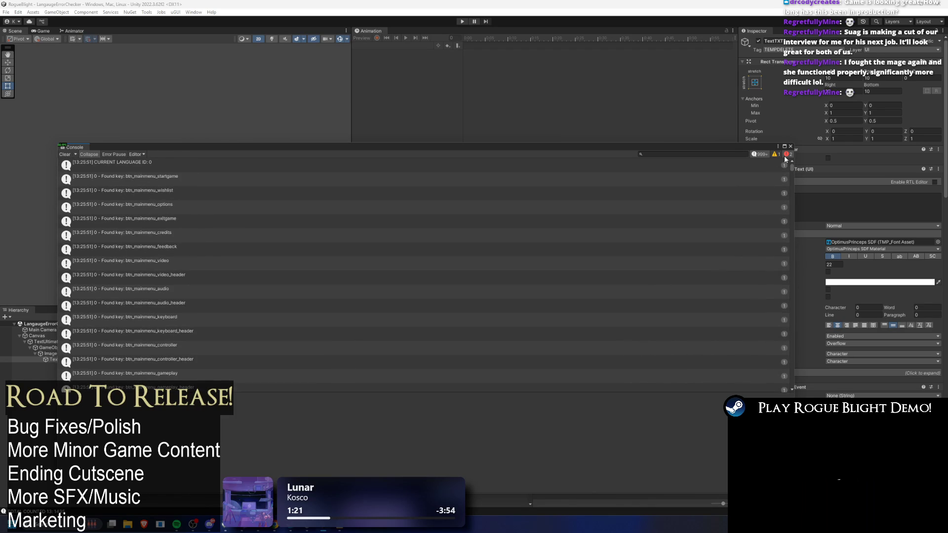
Inspect the first TMP_FontAsset error, restore the Found key info messages, and maximise the Console
click(758, 154)
click(446, 170)
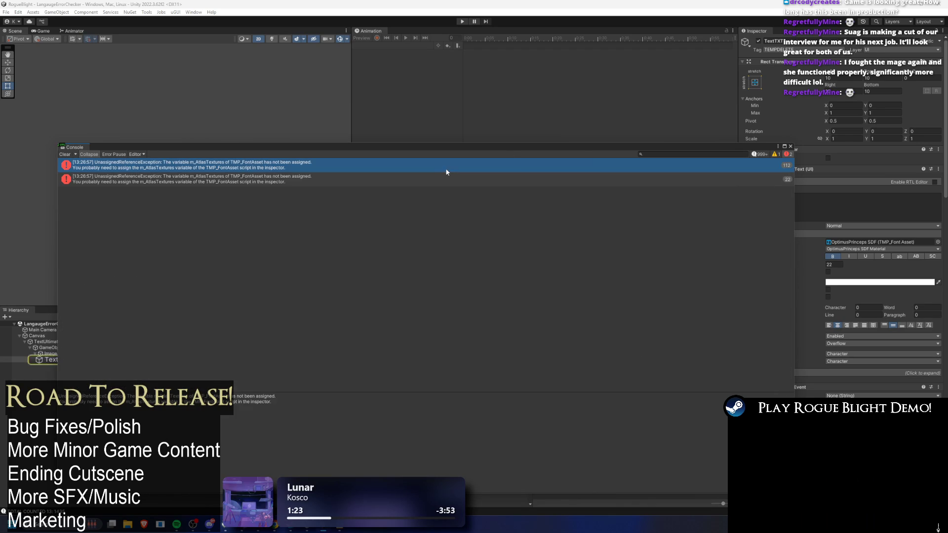
click(758, 154)
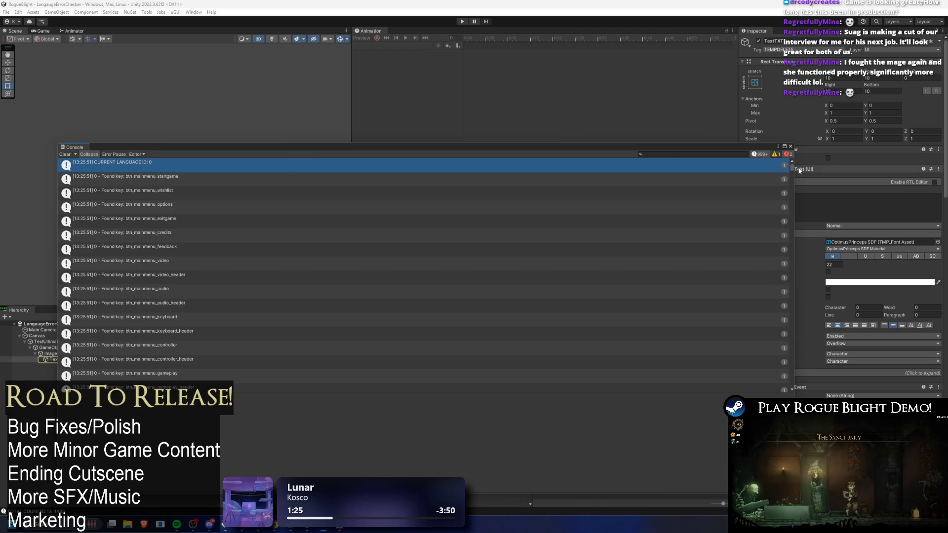
click(784, 147)
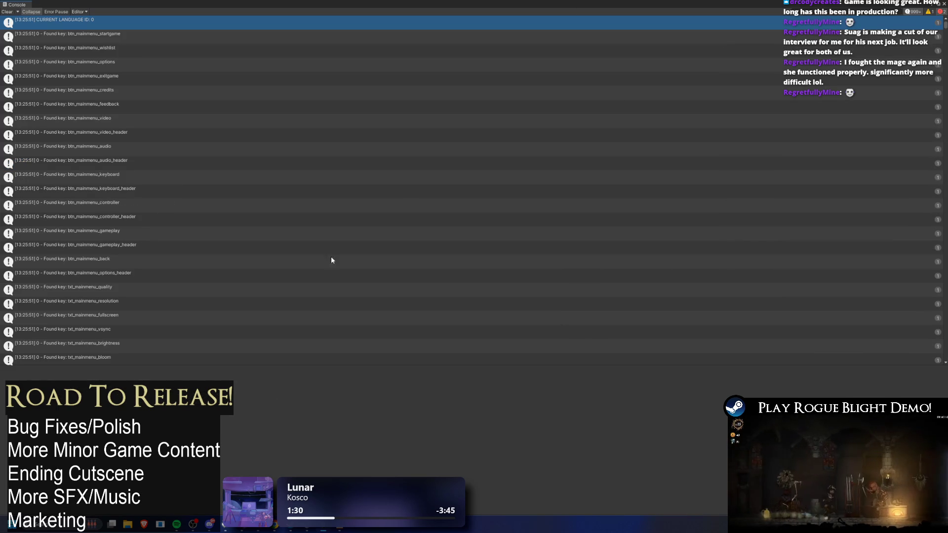
Scroll the Console through language 9's Found key logs to TOTAL COUNTED 9: 1435 and language 10
scroll(271, 250, down, 10)
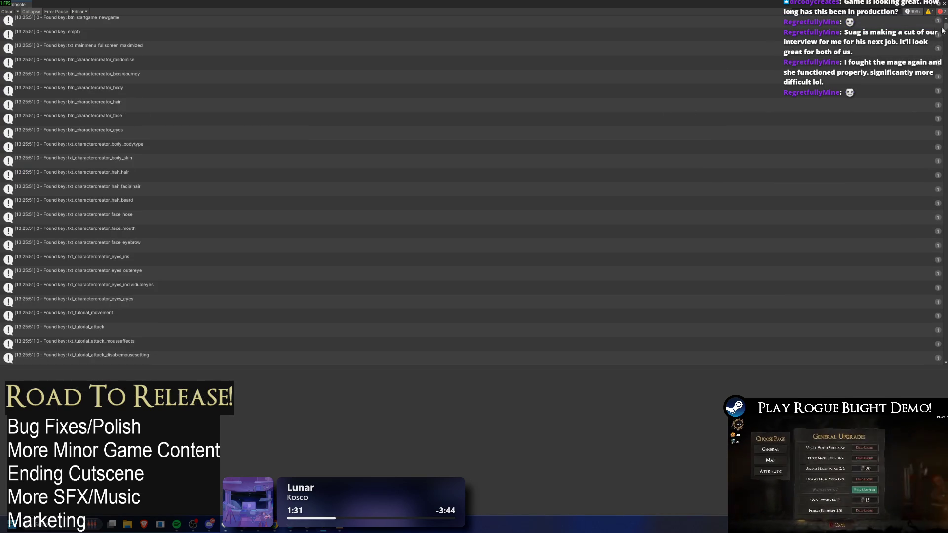
mouse_move(945, 41)
mouse_down()
mouse_move(934, 147)
mouse_move(902, 205)
mouse_move(908, 252)
mouse_up()
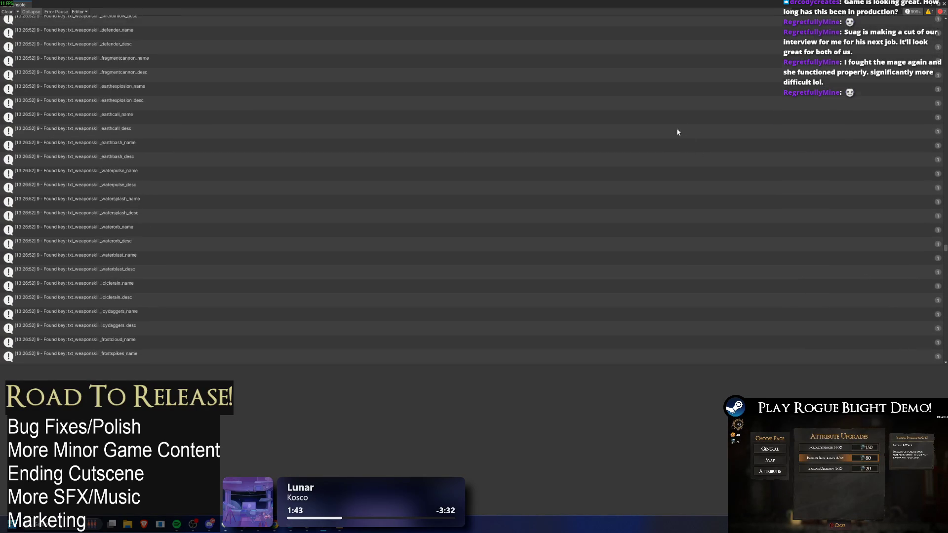
scroll(637, 144, down, 12)
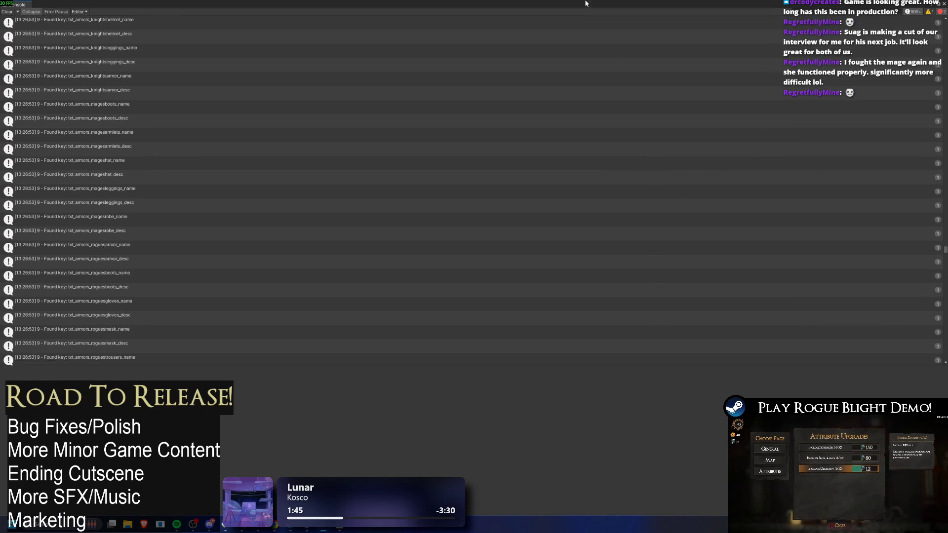
scroll(588, 231, down, 15)
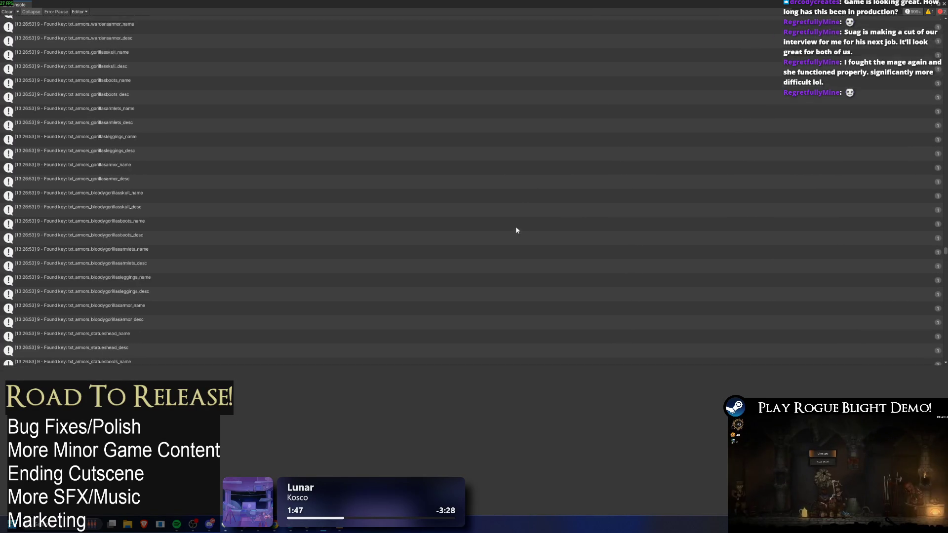
scroll(484, 198, down, 15)
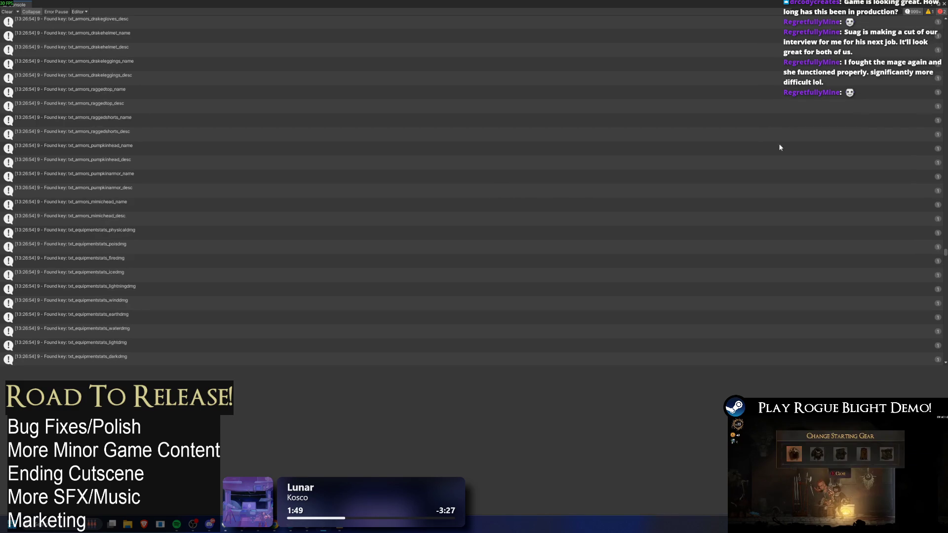
scroll(809, 222, down, 15)
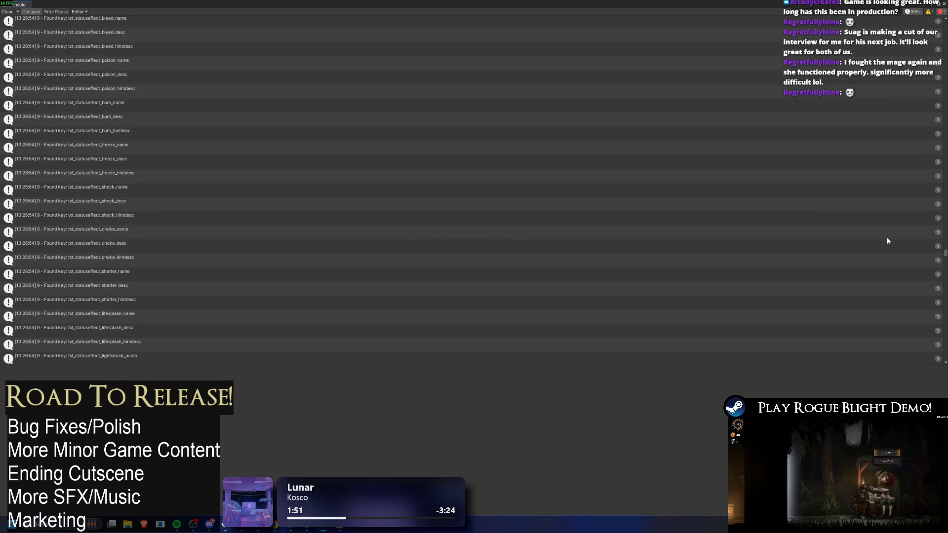
scroll(834, 208, down, 15)
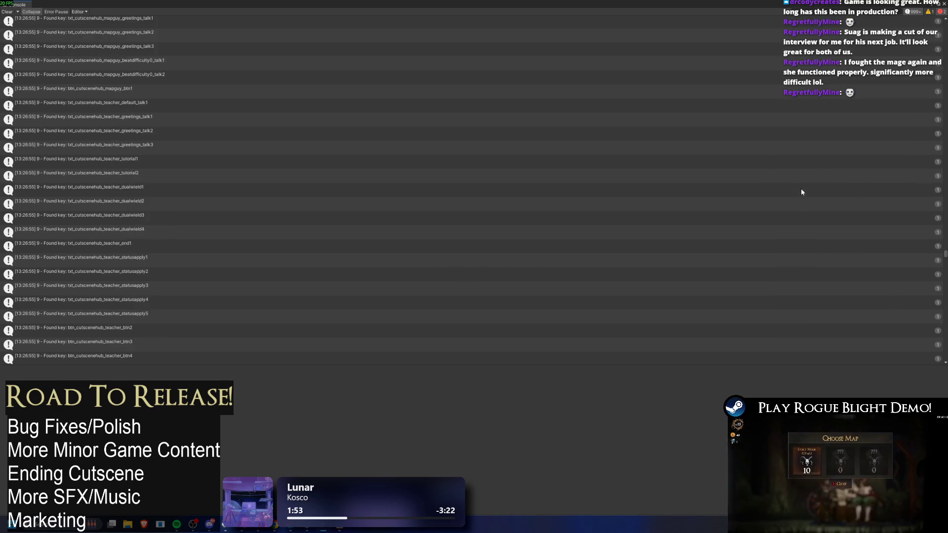
scroll(744, 138, down, 10)
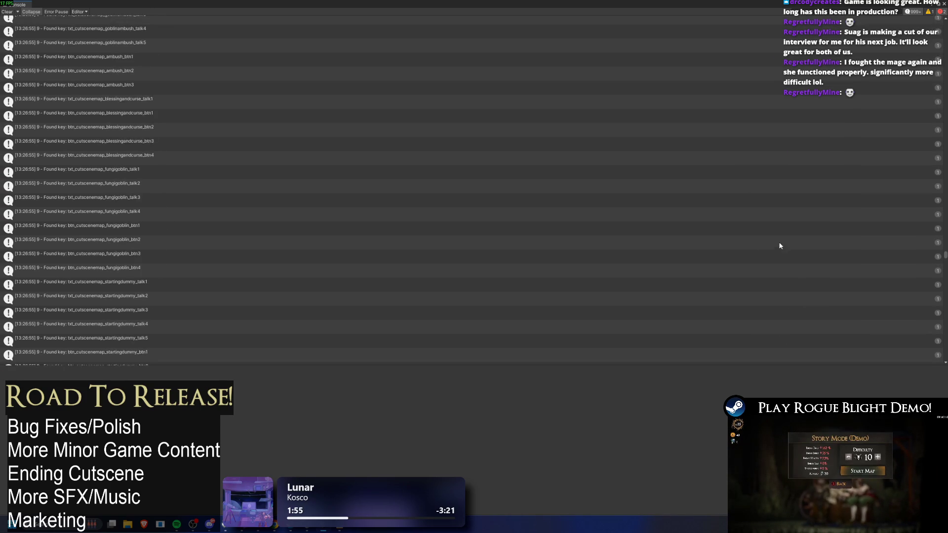
scroll(747, 310, down, 7)
scroll(771, 296, down, 10)
scroll(571, 229, down, 10)
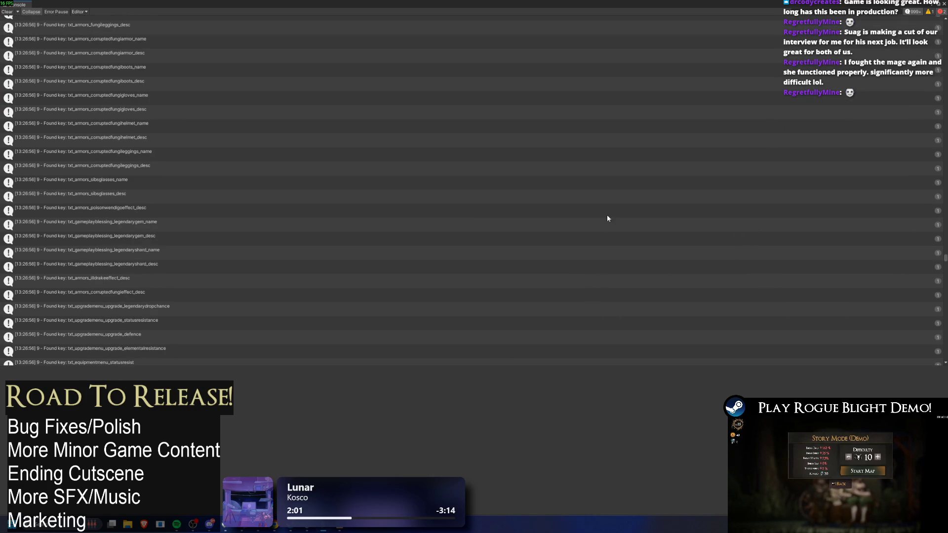
scroll(458, 264, down, 10)
scroll(466, 241, down, 10)
scroll(553, 242, down, 5)
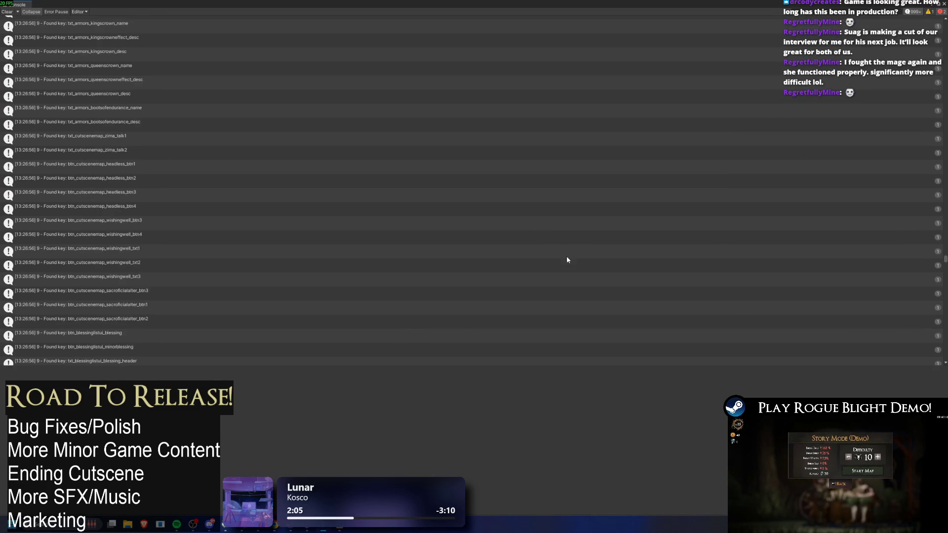
scroll(587, 253, down, 10)
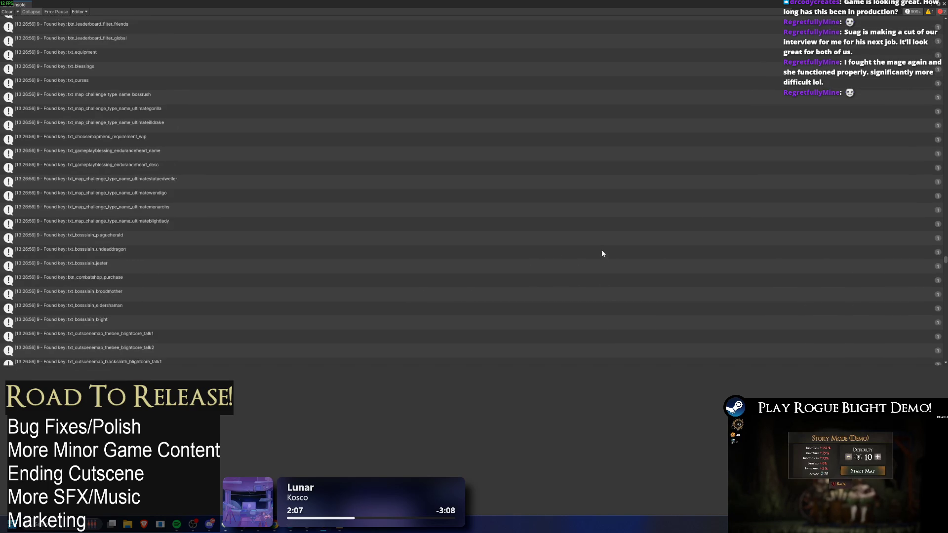
scroll(628, 292, down, 8)
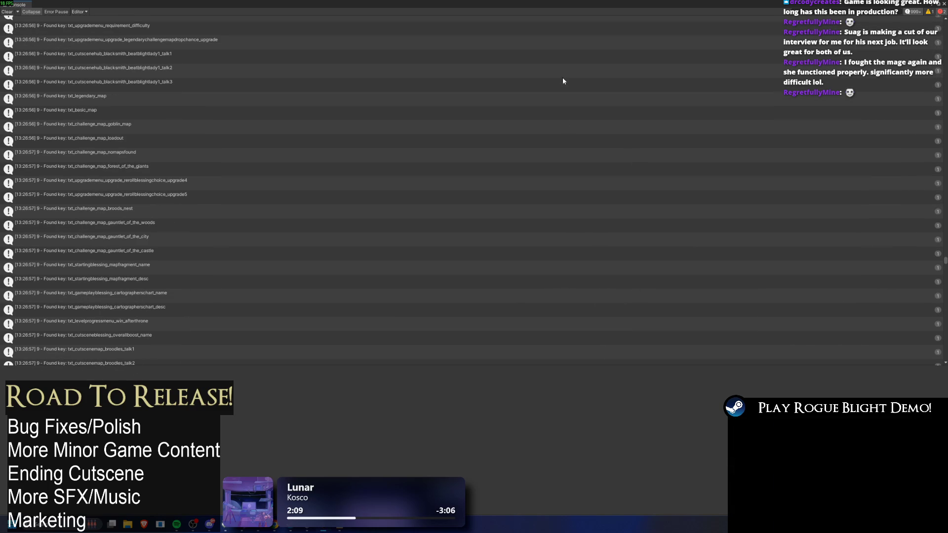
scroll(565, 166, down, 10)
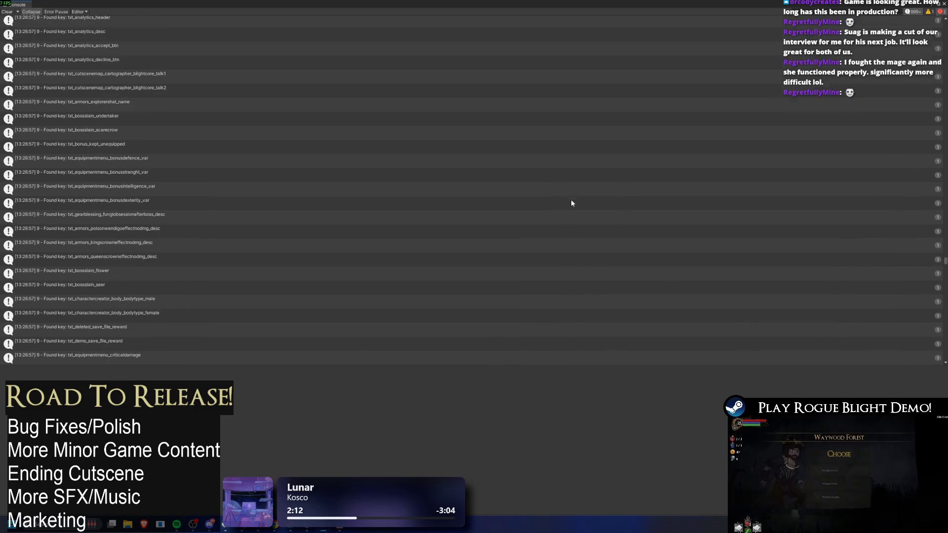
scroll(597, 237, down, 3)
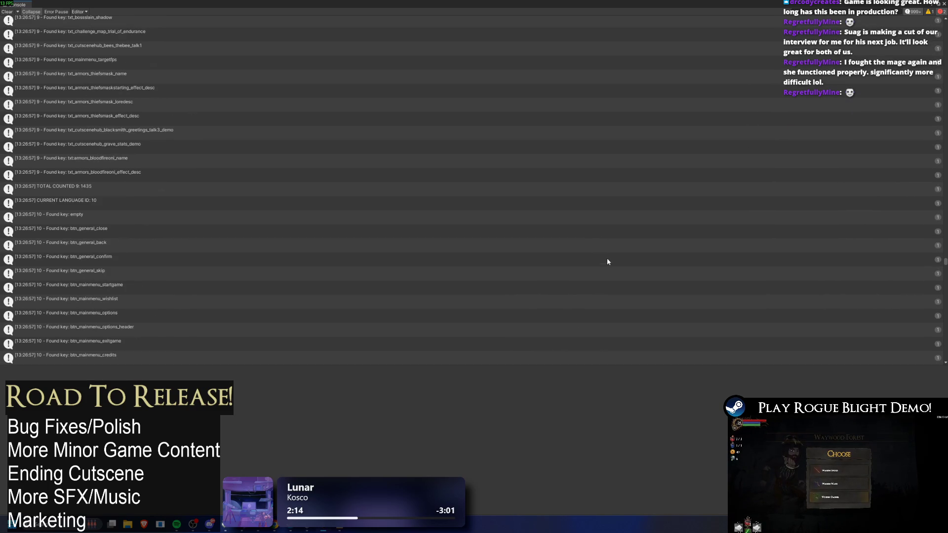
Scroll through language 10's Found key entries from main menu to weapon skill, armor and status effect keys
scroll(620, 271, down, 6)
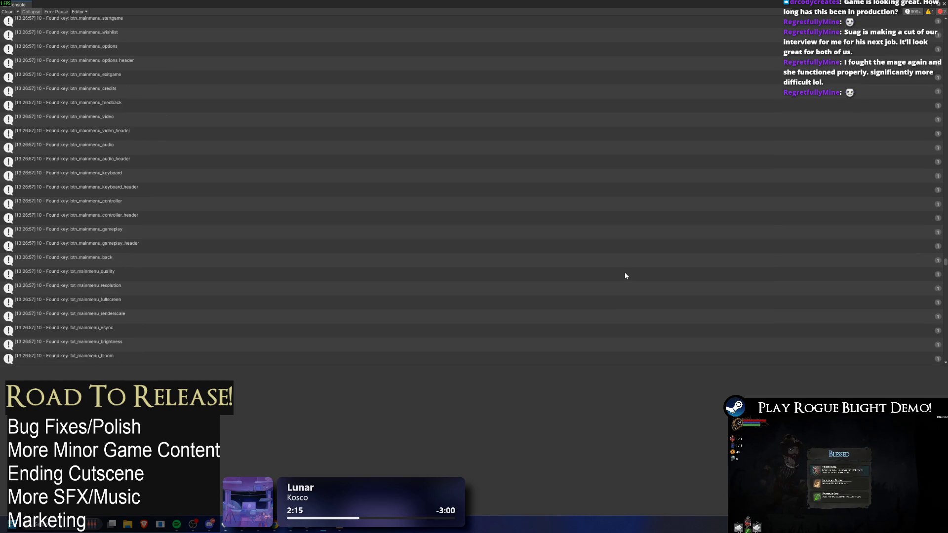
scroll(625, 277, down, 4)
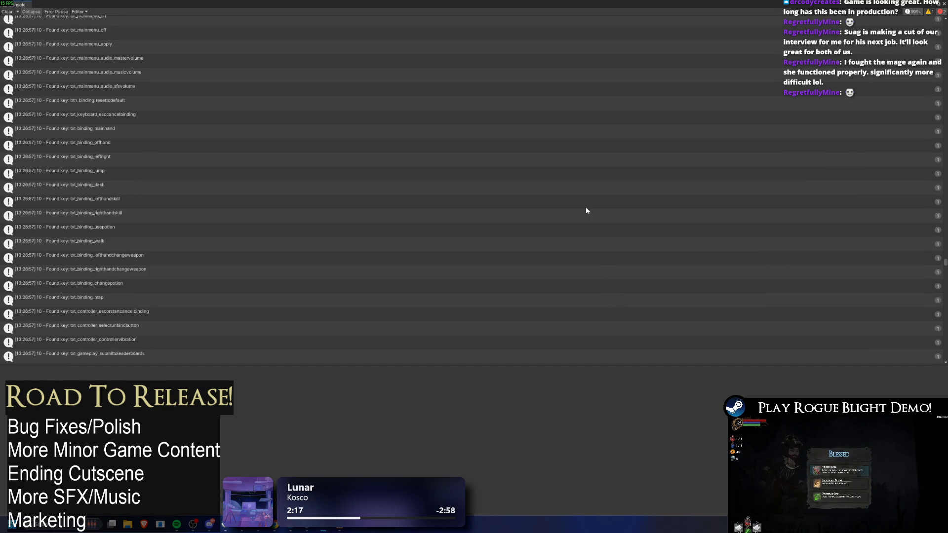
scroll(585, 219, down, 7)
scroll(599, 250, down, 6)
scroll(648, 202, down, 10)
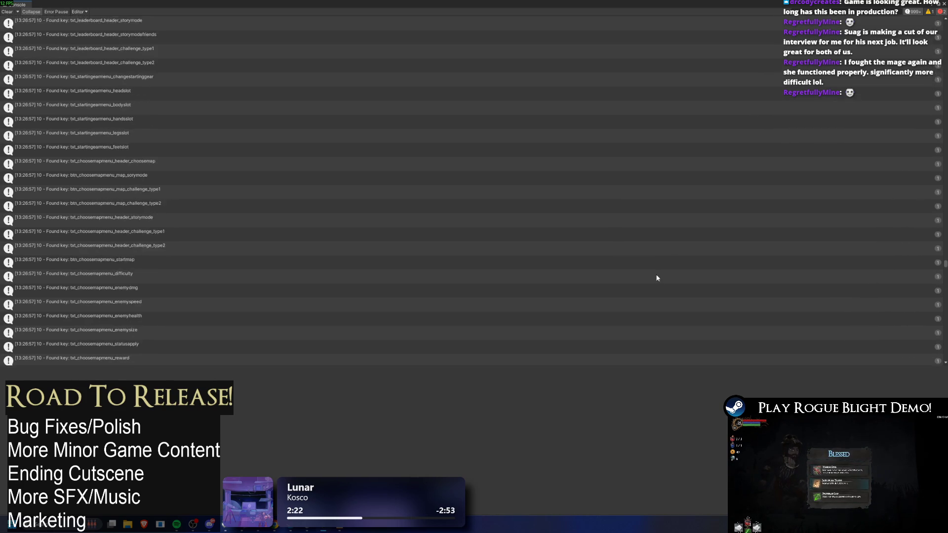
scroll(858, 244, down, 1)
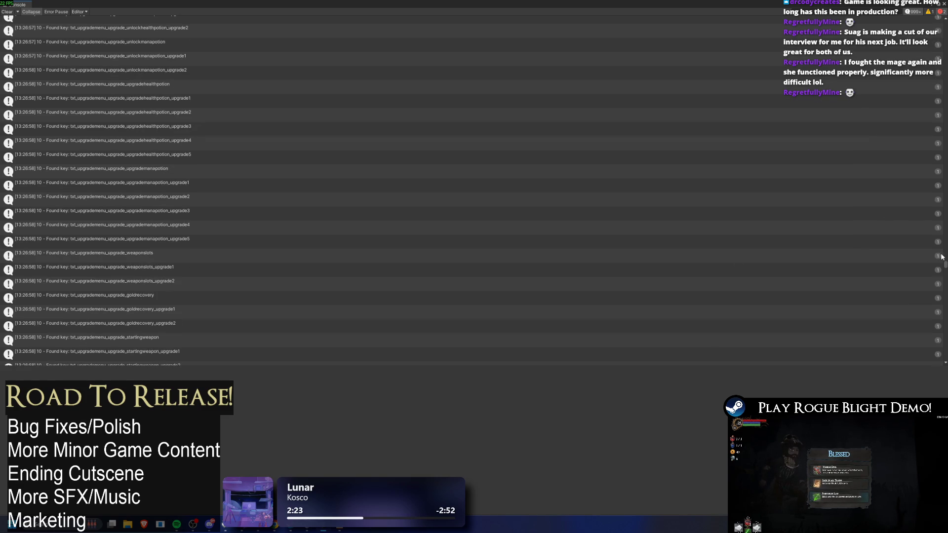
scroll(759, 230, down, 10)
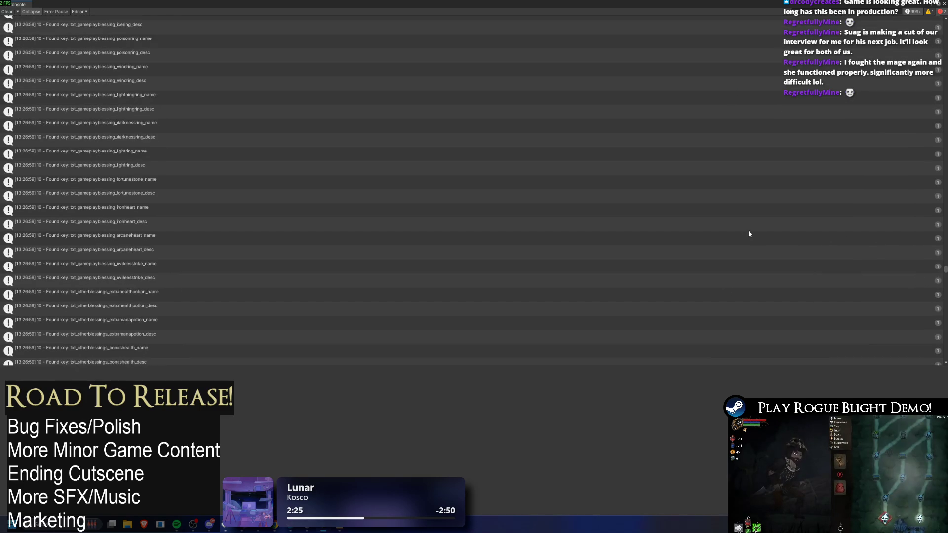
scroll(700, 309, down, 6)
scroll(490, 290, down, 10)
scroll(305, 352, down, 10)
scroll(410, 284, down, 10)
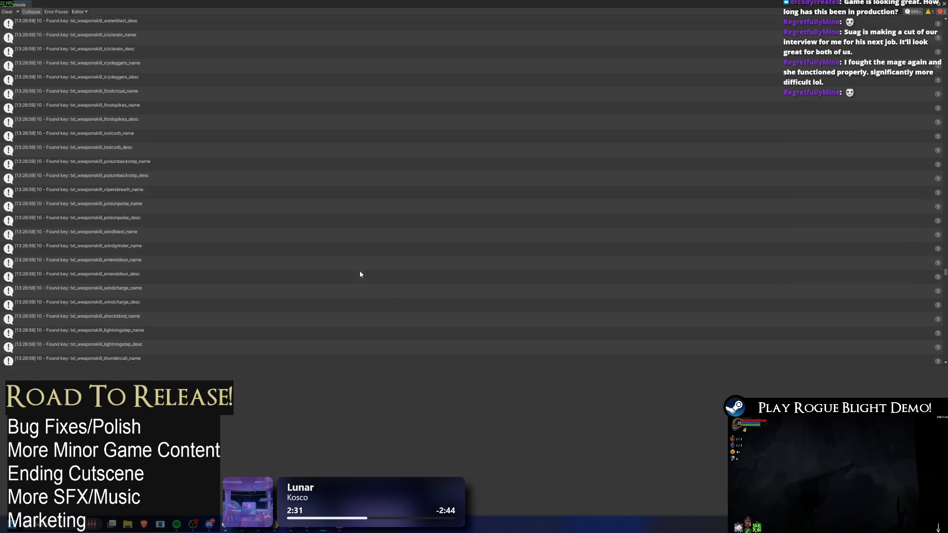
scroll(545, 192, down, 8)
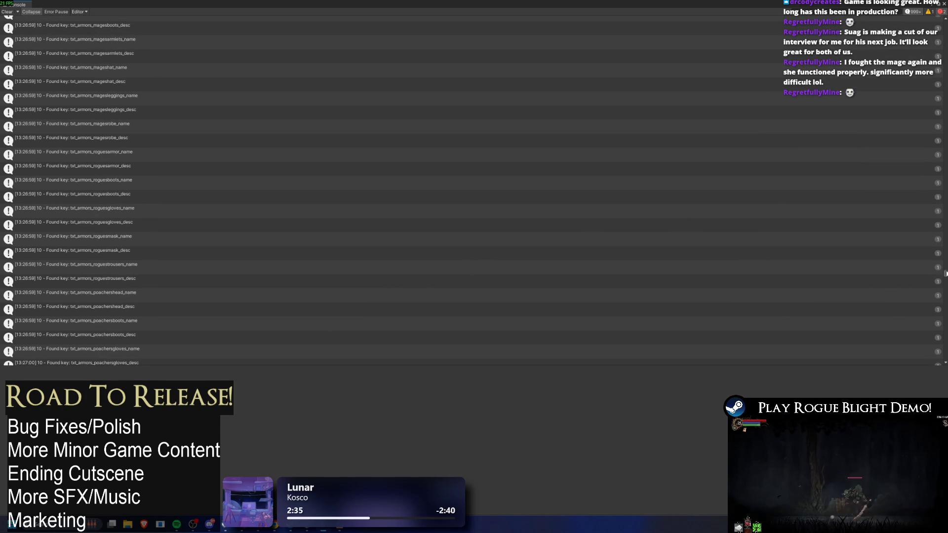
scroll(945, 275, down, 10)
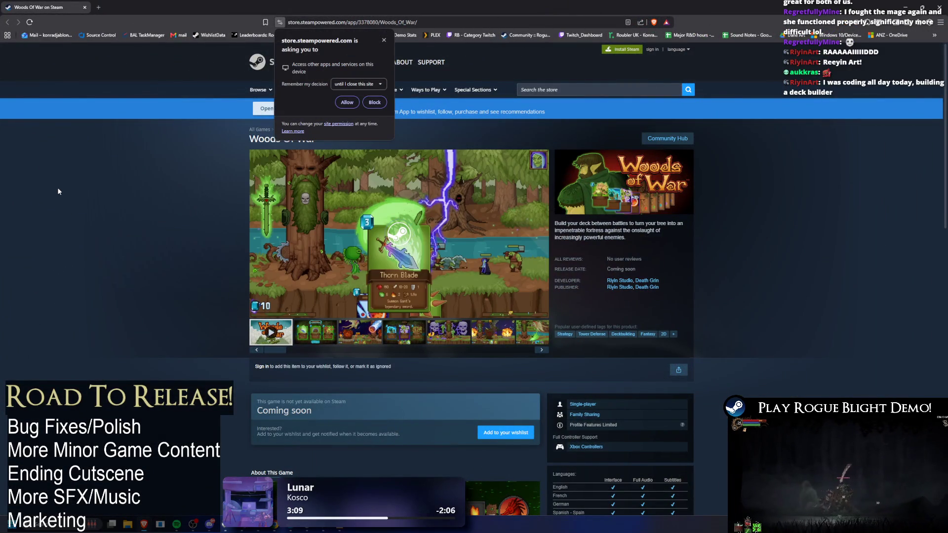
Restart the trailer, dismiss the permission prompt, and copy Woods_Of_War from the address bar
click(289, 330)
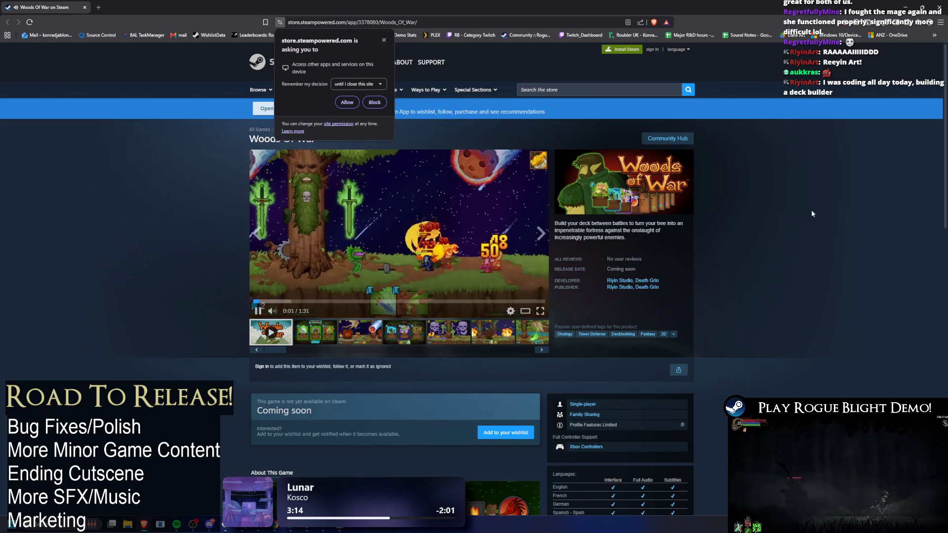
click(384, 39)
drag(380, 22, 392, 24)
double_click(392, 23)
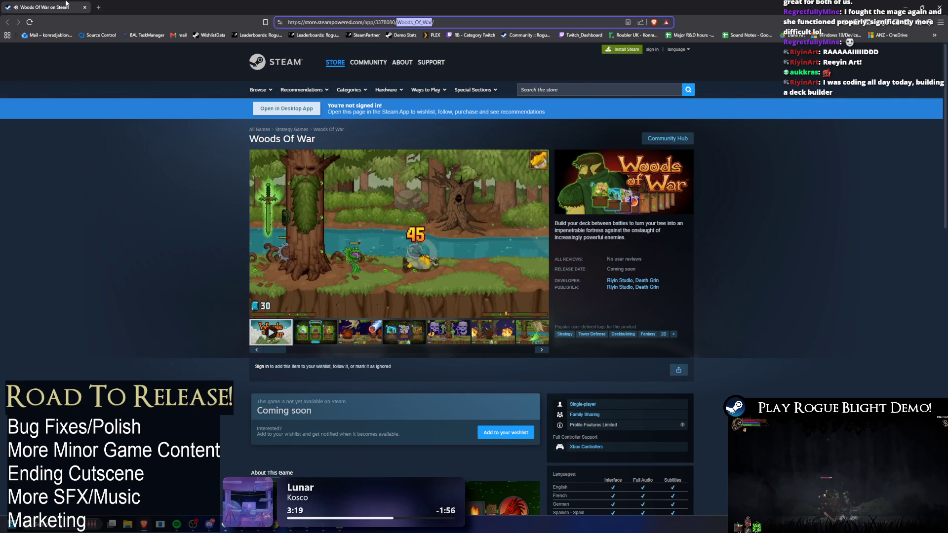
key(ctrl+w)
key(super)
Launch Steam, search the store for Woods_Of_War, open its page and play the trailer full screen
text(steam)
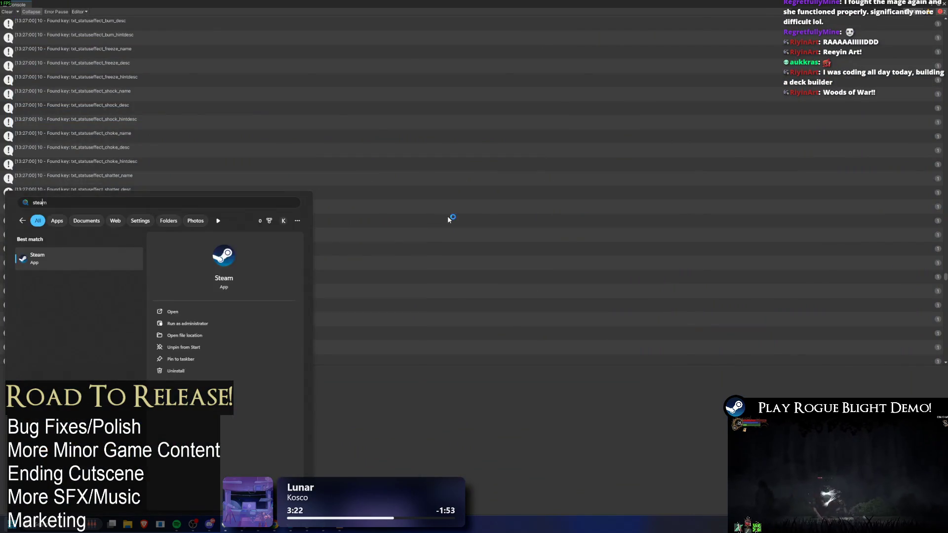
key(Return)
click(39, 17)
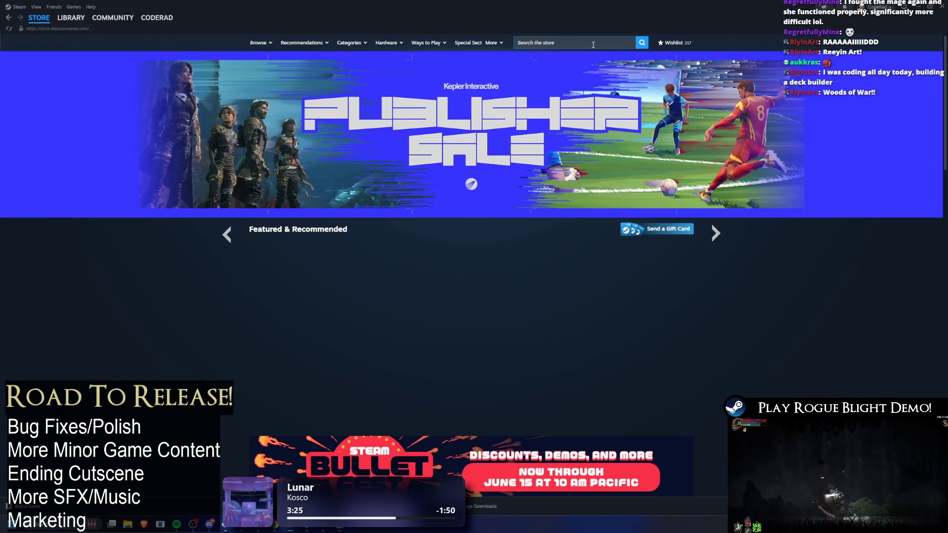
click(592, 44)
text(Woods_Of_War)
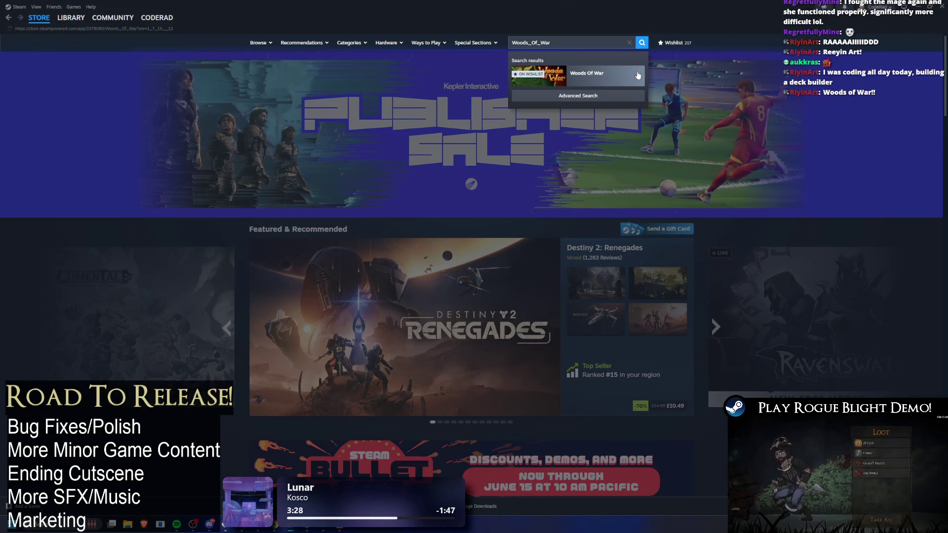
click(630, 75)
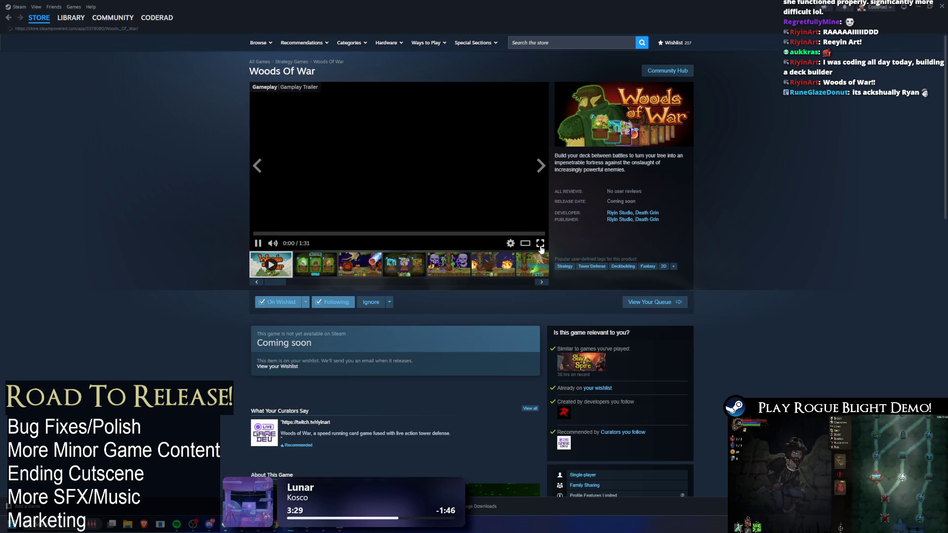
click(540, 244)
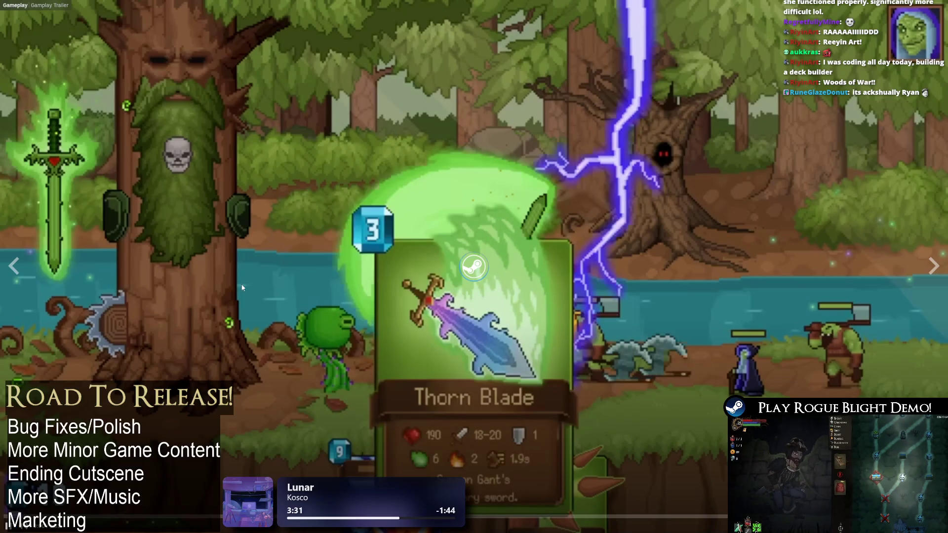